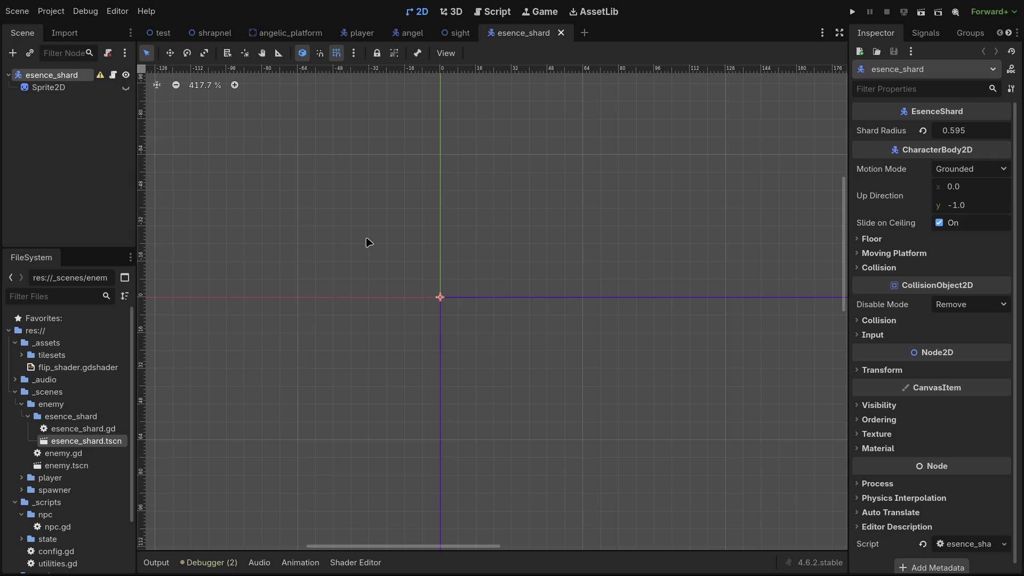
# Open the esence_shard.gd script in the script editor.
pyautogui.click(491, 11)
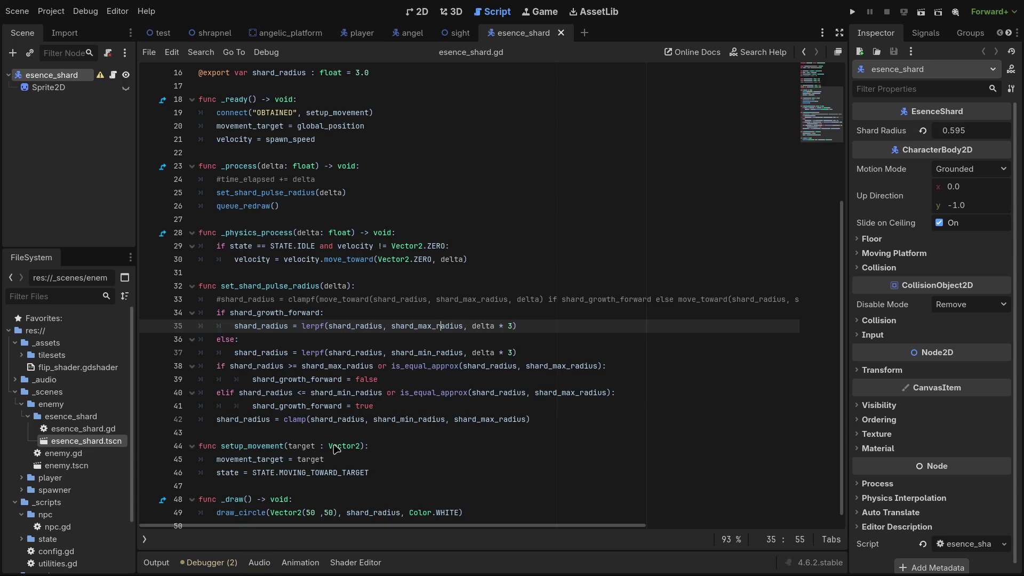
# Flip between the 2D and Script workspaces, ending on the esence_shard scene's 2D canvas.
pyautogui.click(420, 13)
pyautogui.click(492, 13)
pyautogui.click(419, 13)
pyautogui.click(489, 15)
pyautogui.click(419, 12)
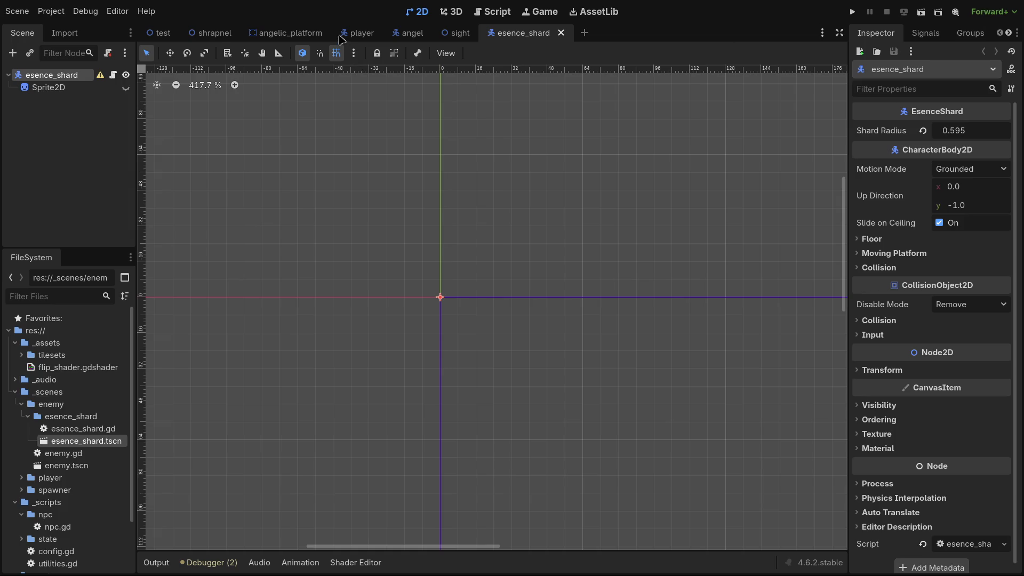
# Deselect the esence_shard root node by clicking empty canvas, then zoom the 2D view.
pyautogui.click(432, 222)
pyautogui.scroll(-5, 491, 367)
pyautogui.scroll(2, 474, 308)
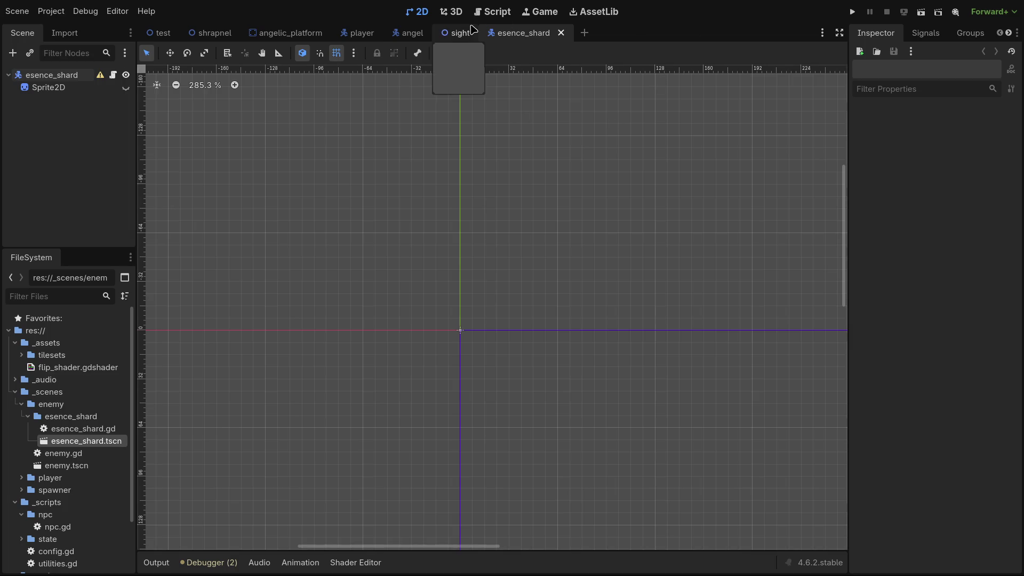
# Change line 40's lower-bound check from shard_max_radius to shard_min_radius and save.
pyautogui.click(485, 13)
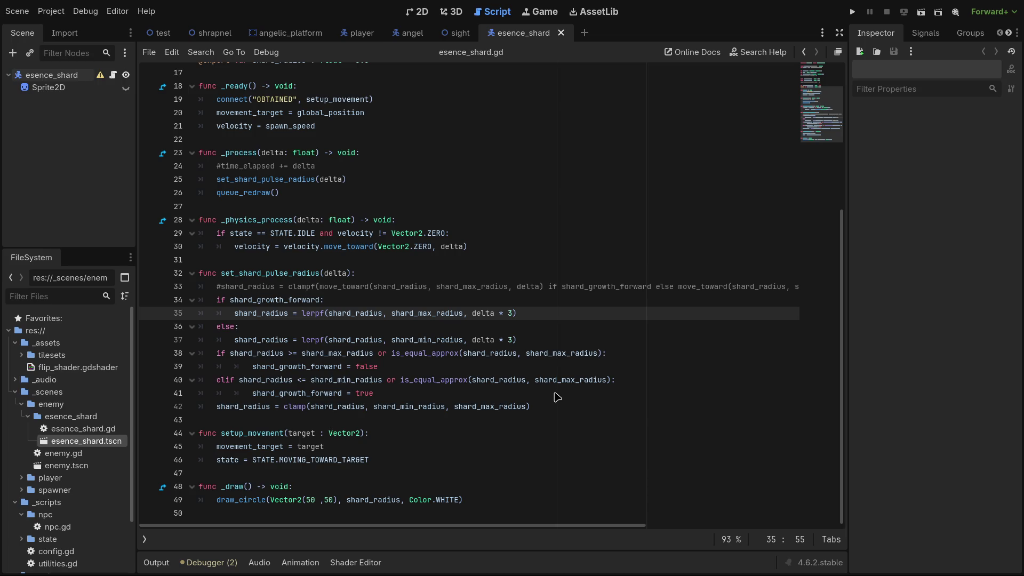
pyautogui.click(567, 380)
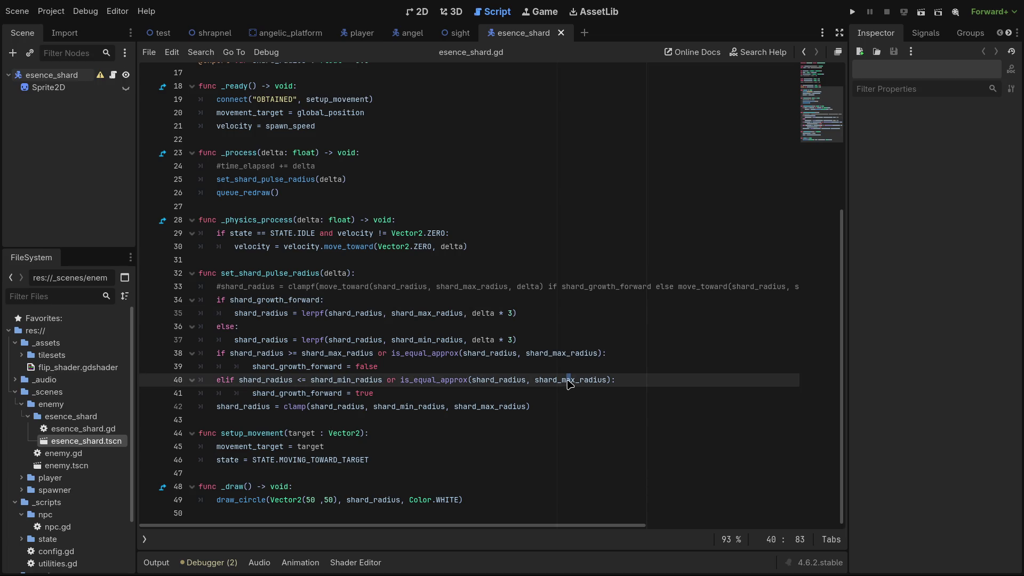
pyautogui.press('Delete')
pyautogui.write('in')
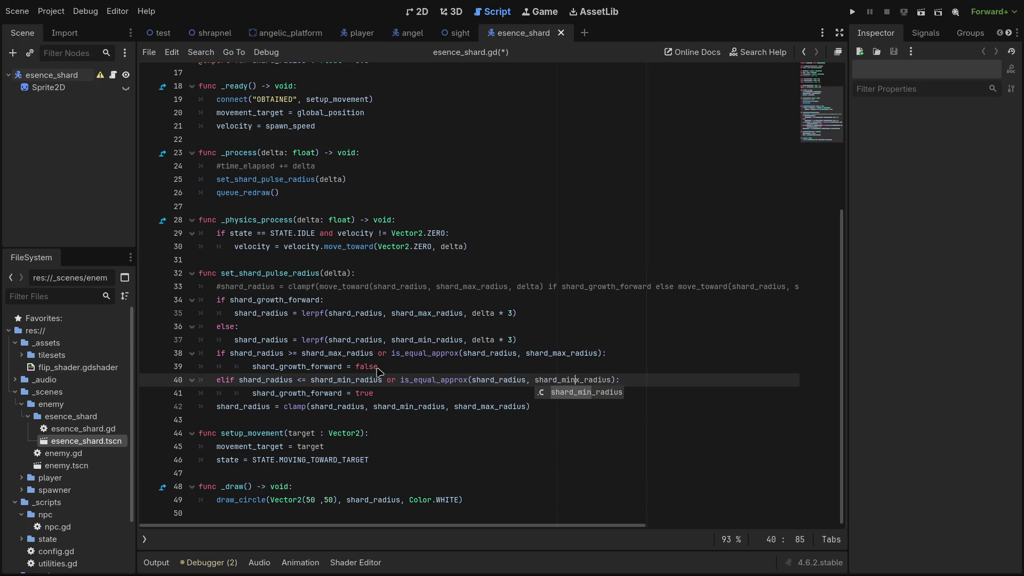
pyautogui.press('Delete')
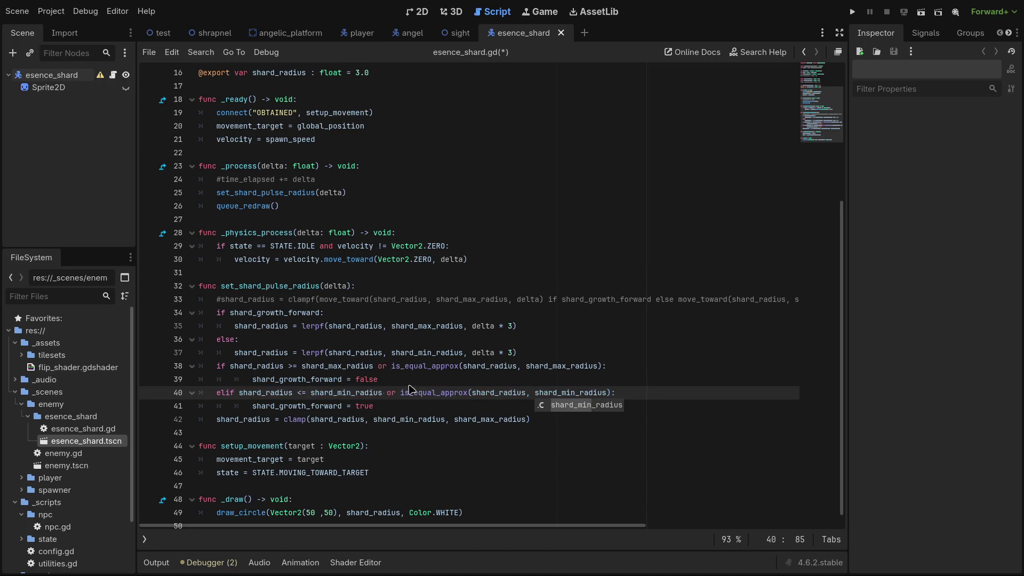
pyautogui.click(351, 393)
pyautogui.click(620, 277)
pyautogui.hotkey('ctrl', 's')
# Raise the lerpf multipliers on lines 35 and 37 from delta * 3 to delta * 5.
pyautogui.doubleClick(508, 326)
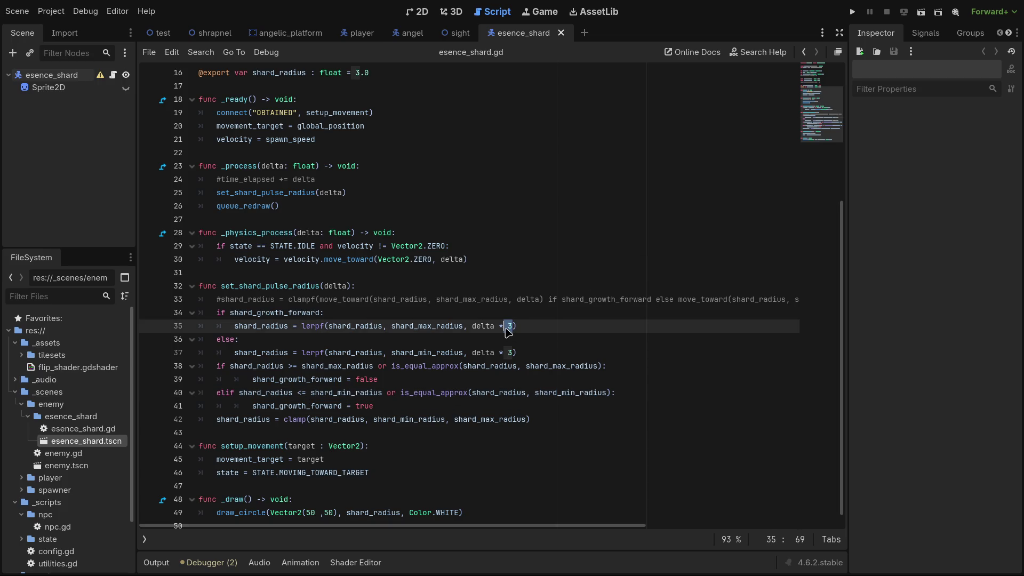
pyautogui.write('5')
pyautogui.doubleClick(510, 353)
pyautogui.write('5')
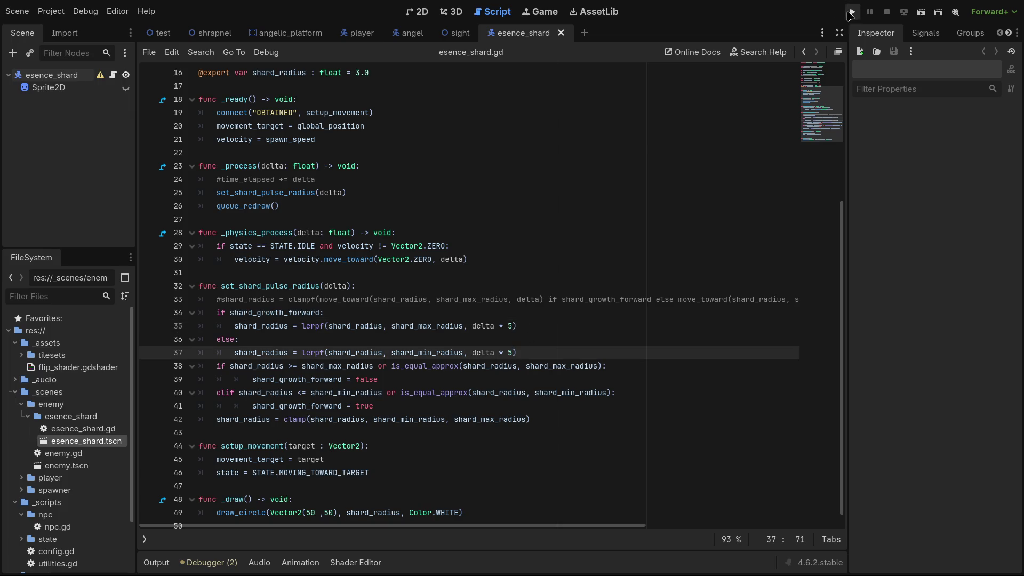
pyautogui.click(852, 11)
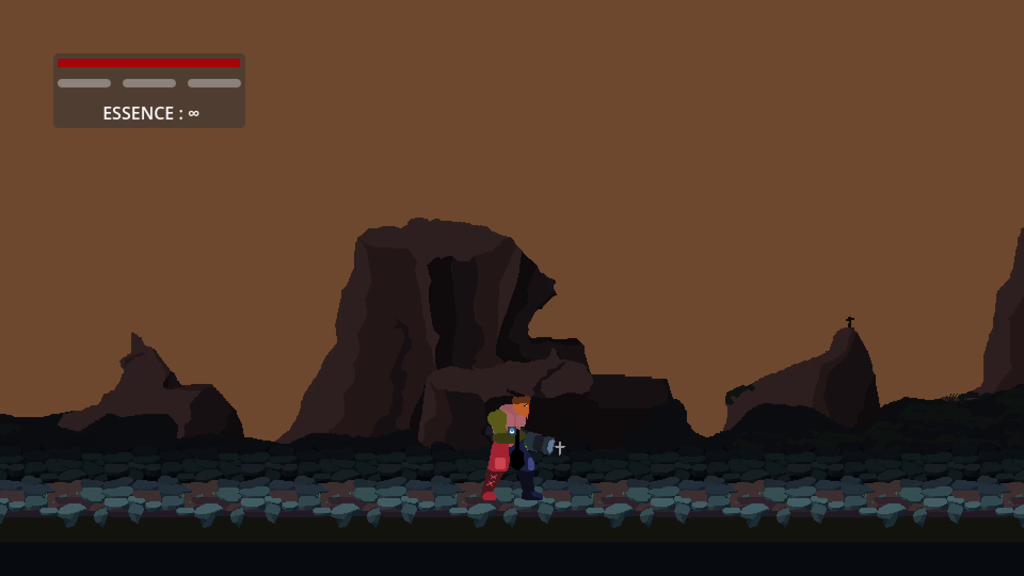
pyautogui.press('space')
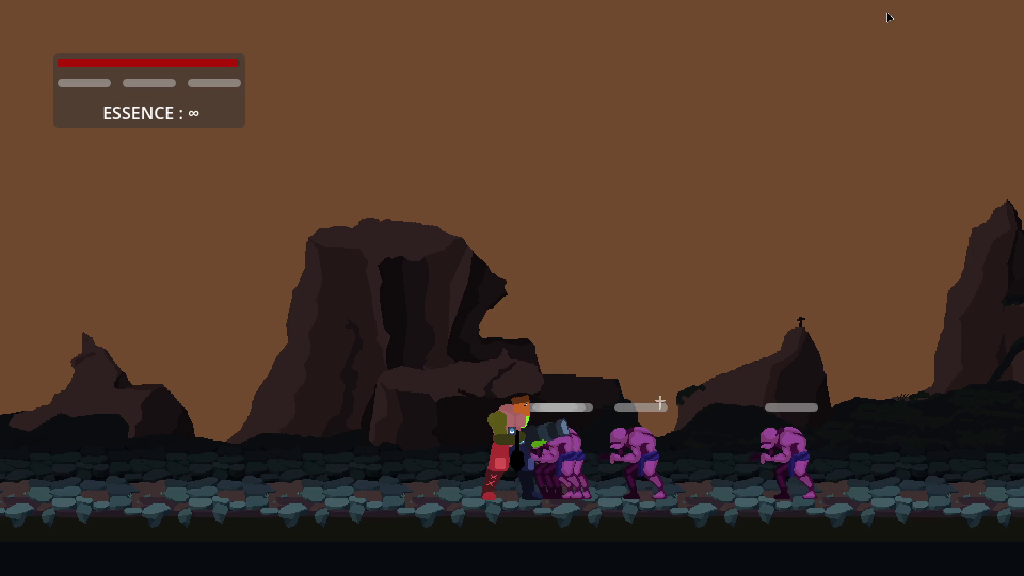
pyautogui.click(887, 12)
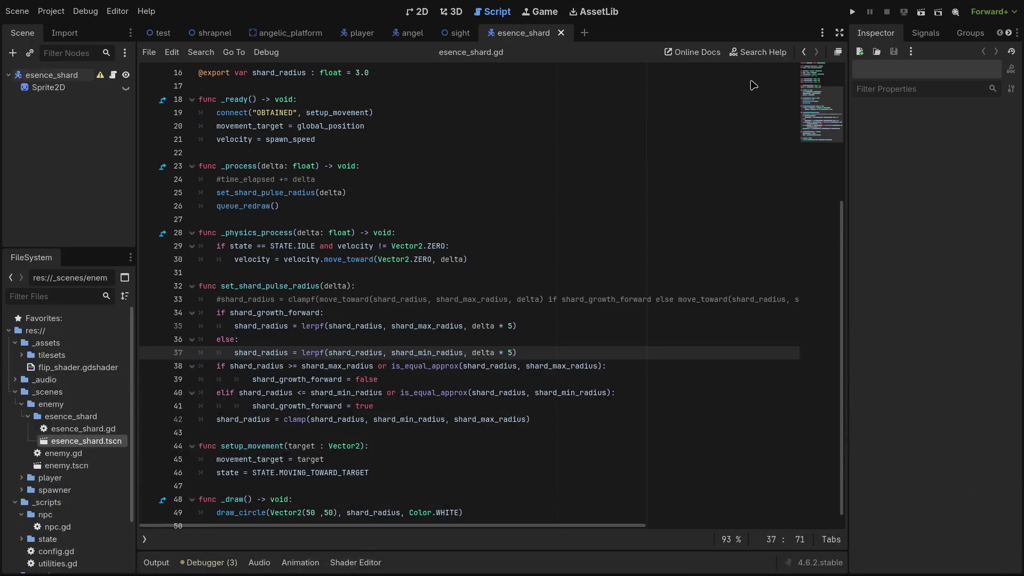
pyautogui.click(920, 13)
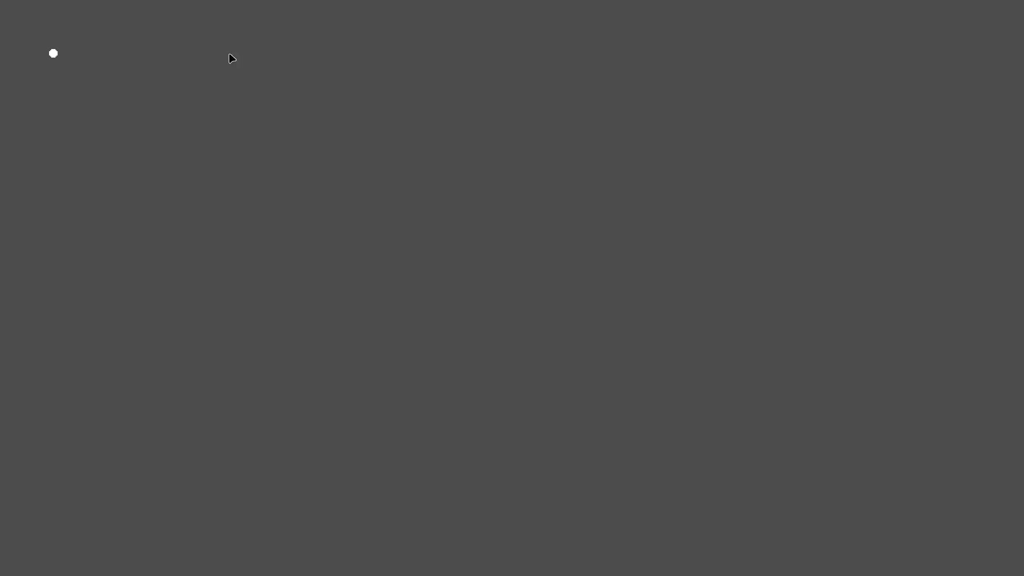
pyautogui.click(896, 22)
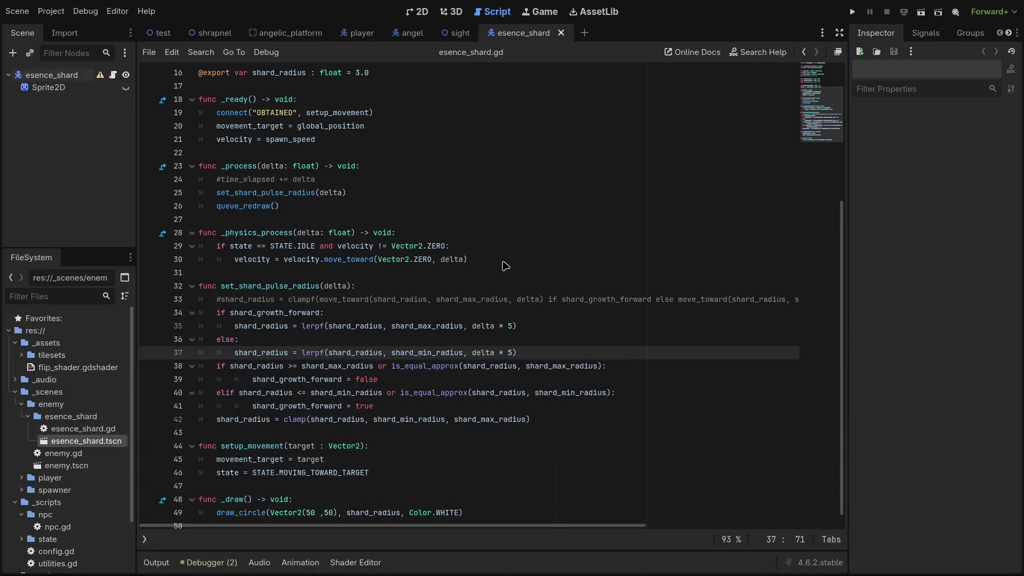
# Change both lerpf multipliers on lines 35 and 37 to delta * 10 and save.
pyautogui.press('BackSpace')
pyautogui.write('10')
pyautogui.press('Up')
pyautogui.press('Up')
pyautogui.press('Left')
pyautogui.press('BackSpace')
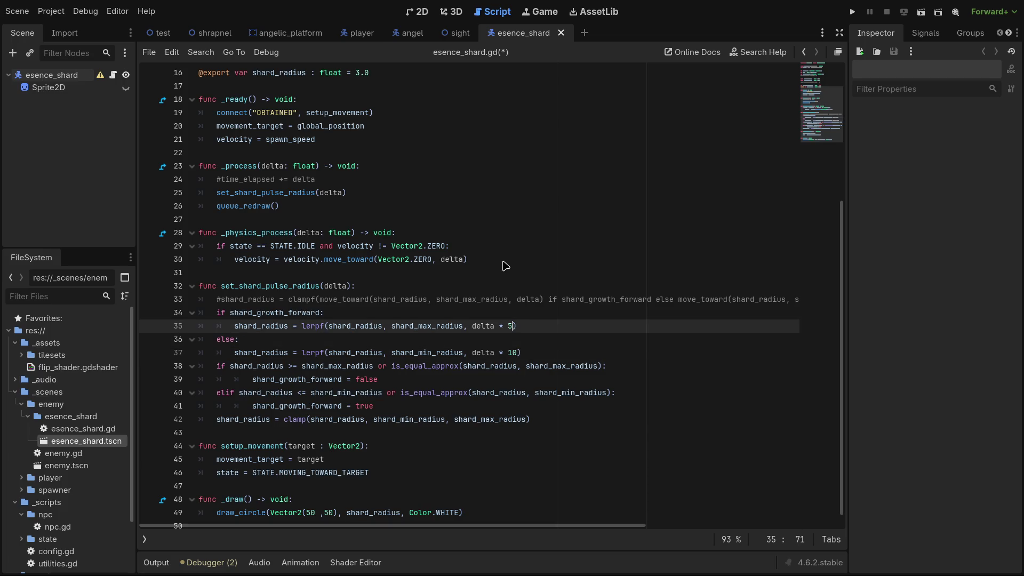
pyautogui.write('10')
pyautogui.hotkey('ctrl', 's')
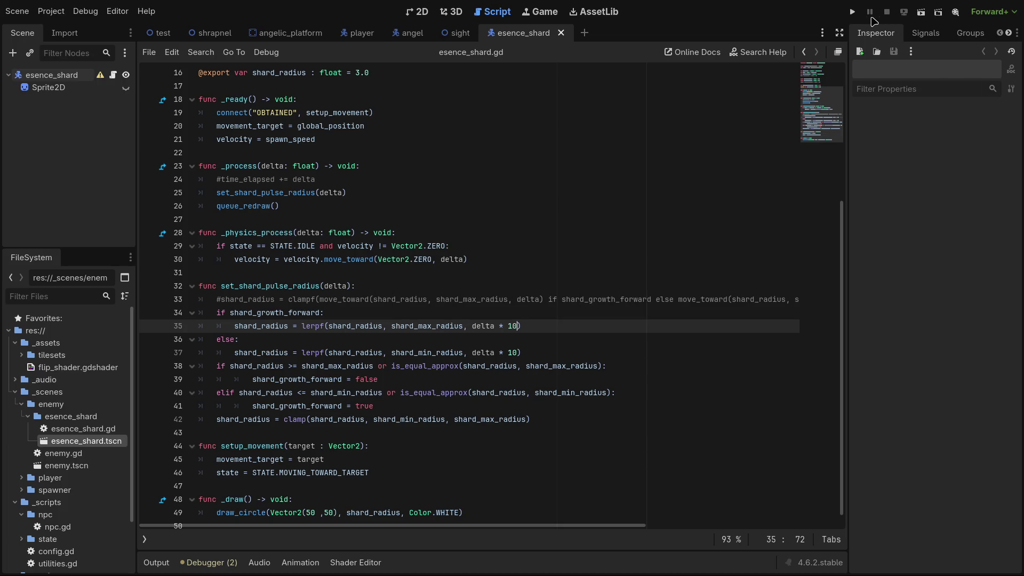
# Test-run the esence_shard scene to check the faster pulse, then stop it.
pyautogui.click(921, 12)
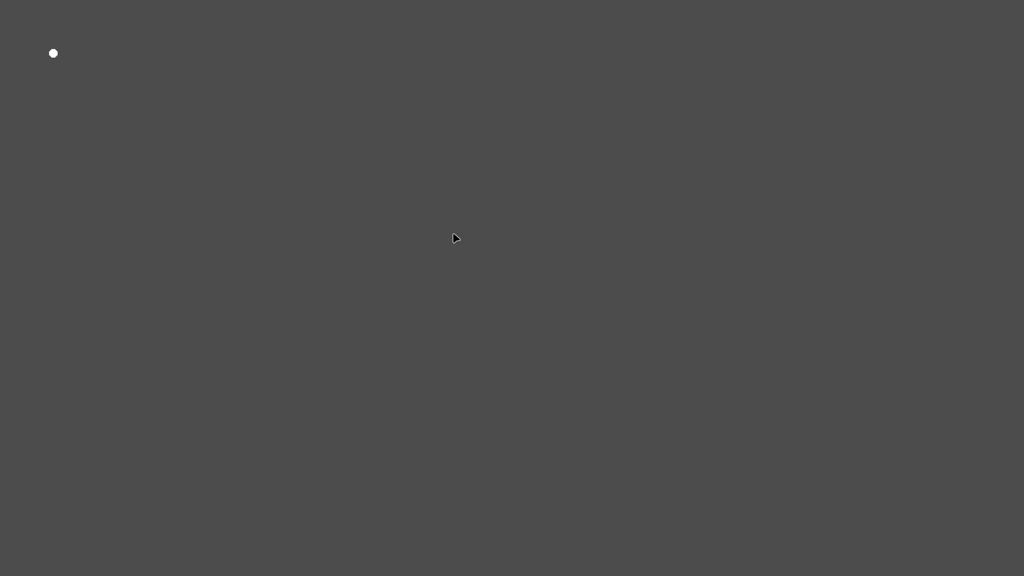
pyautogui.click(887, 12)
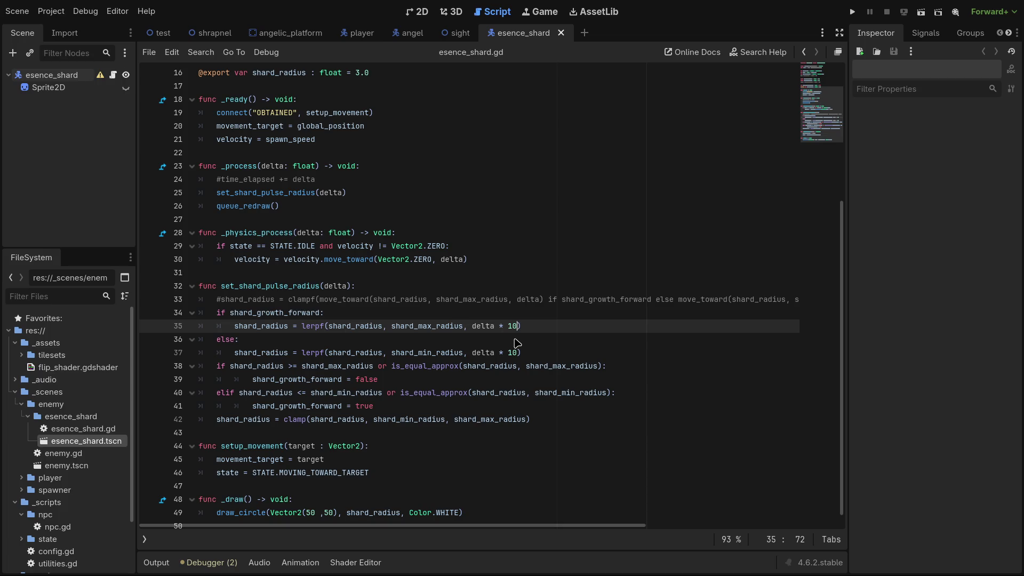
pyautogui.click(386, 383)
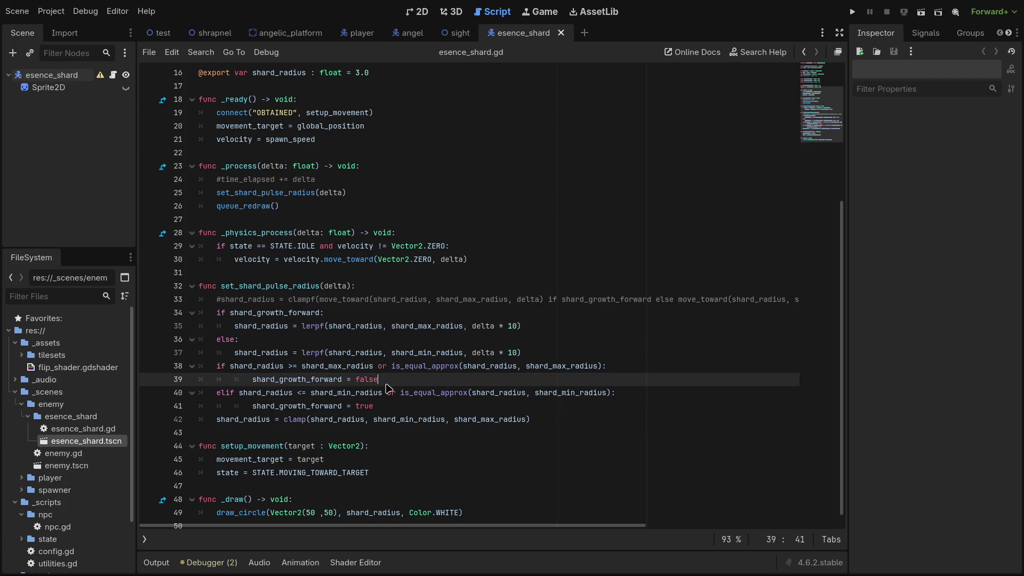
# Add 'shard_radius = 5.9' after the growth-off line and paste it after the growth-on line.
pyautogui.press('Return')
pyautogui.write('s')
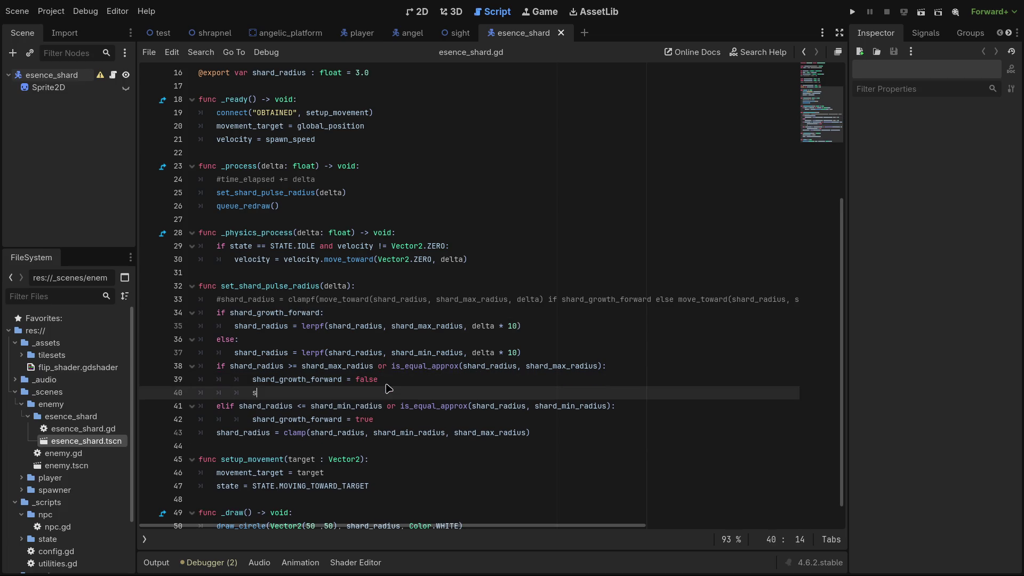
pyautogui.write('hard')
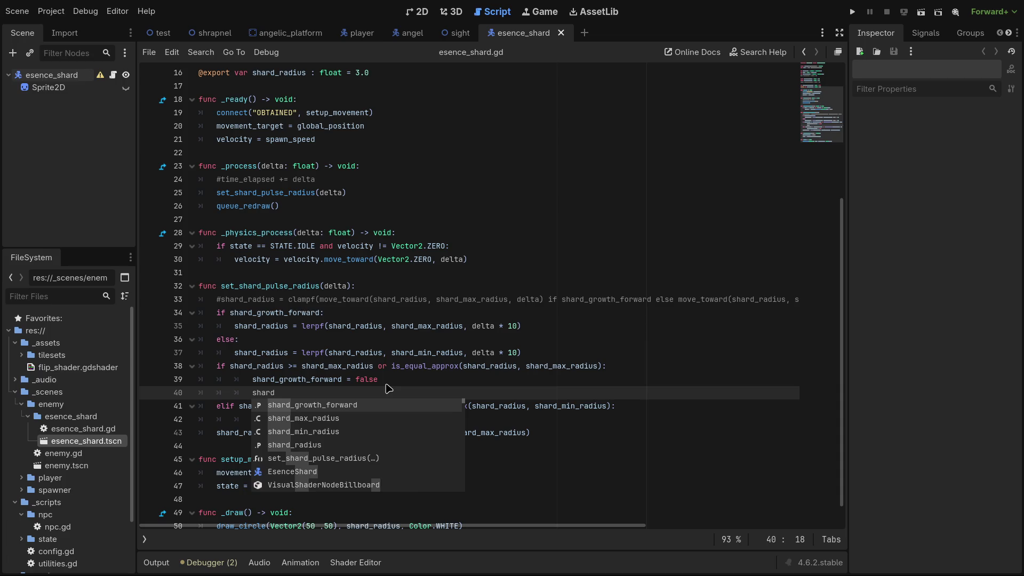
pyautogui.write('_radius = ')
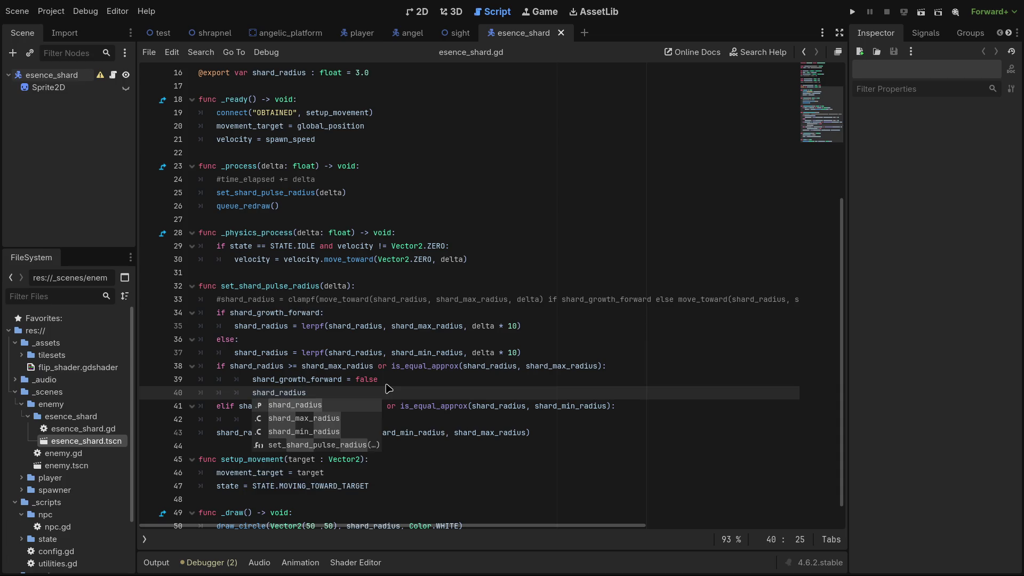
pyautogui.write('5.')
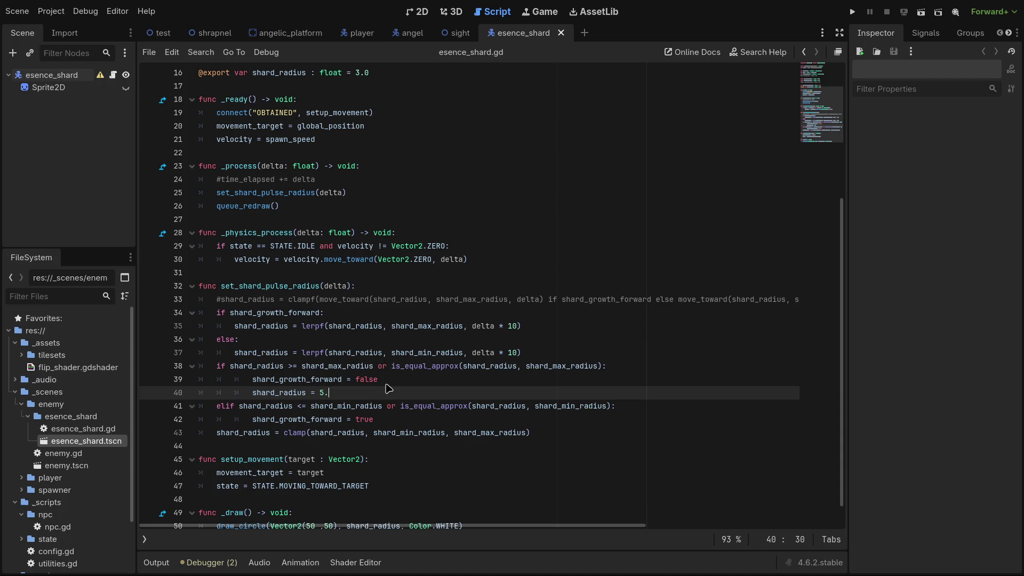
pyautogui.write('9')
pyautogui.moveTo(350, 395); pyautogui.dragTo(252, 393)
pyautogui.hotkey('ctrl', 'c')
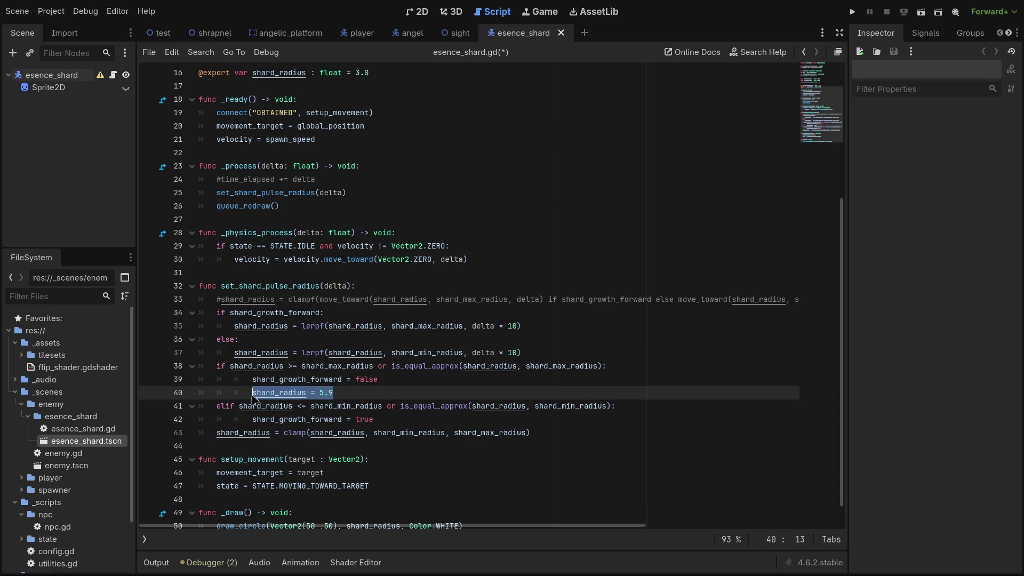
pyautogui.click(432, 419)
pyautogui.press('Return')
pyautogui.hotkey('ctrl', 'v')
# Change the pasted reset value to 4.1 and run the game to test it.
pyautogui.keyDown('shift'); pyautogui.click(319, 435); pyautogui.keyUp('shift')
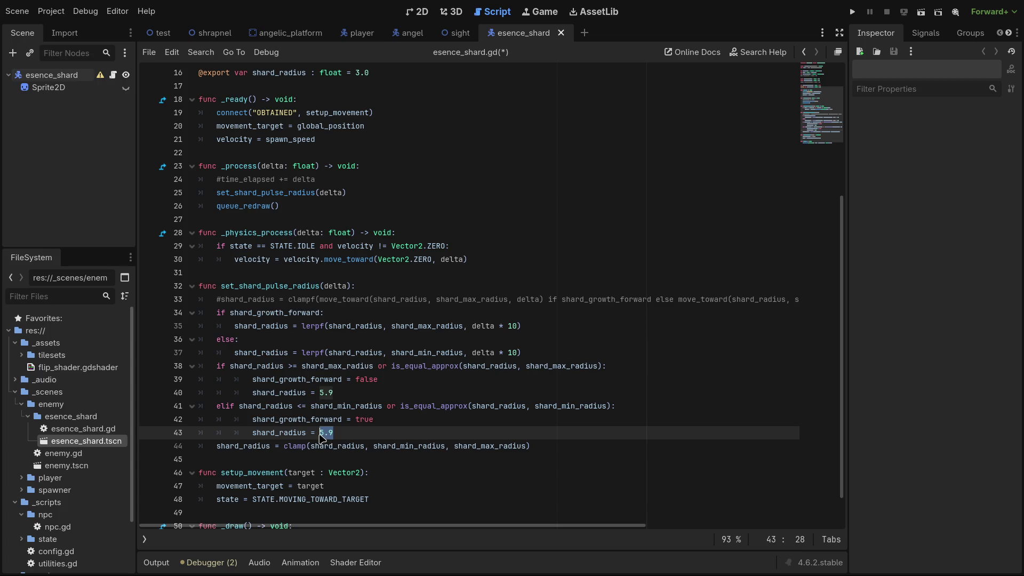
pyautogui.scroll(3, 320, 388)
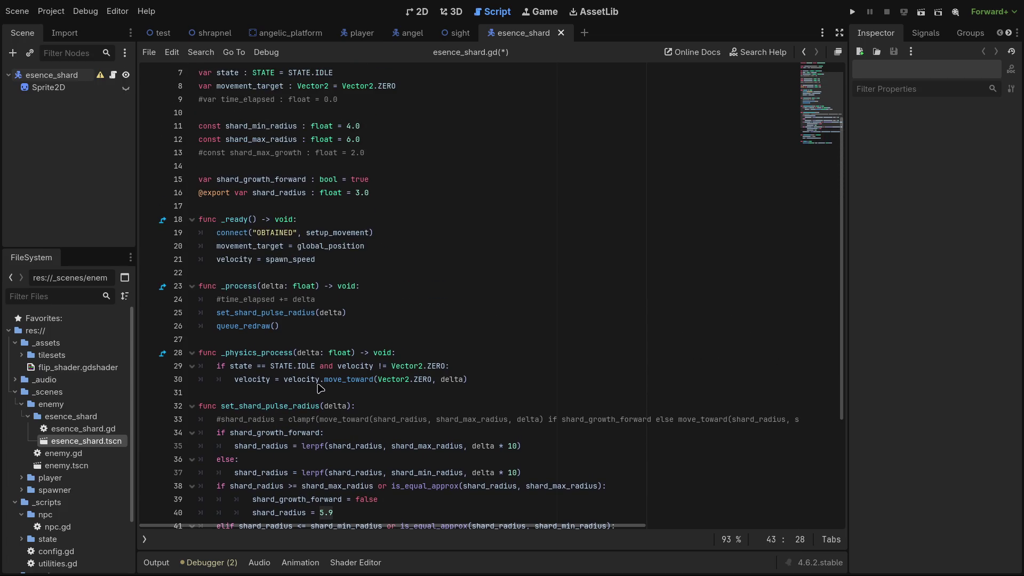
pyautogui.scroll(-4, 320, 387)
pyautogui.write('4.1')
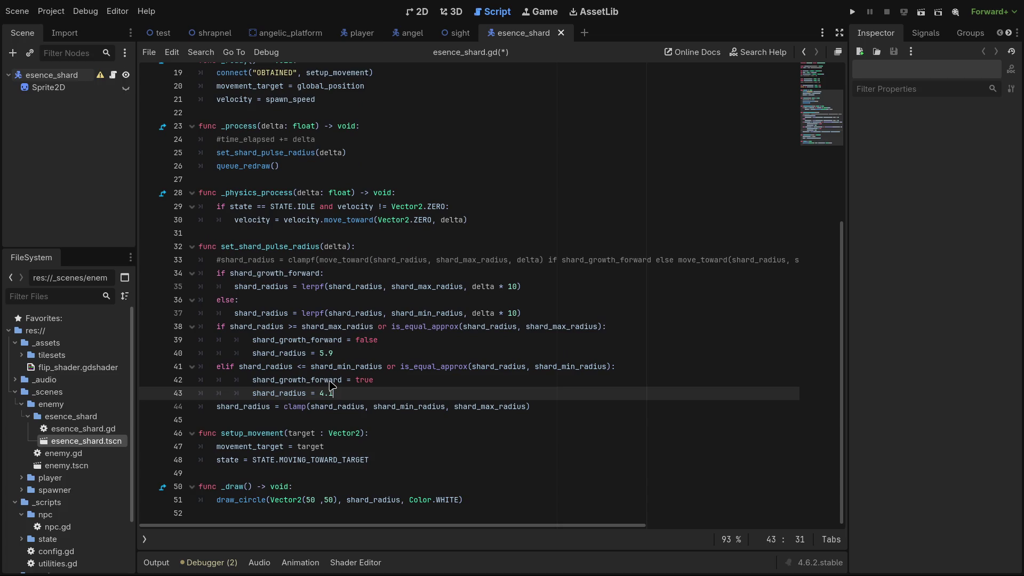
pyautogui.click(849, 19)
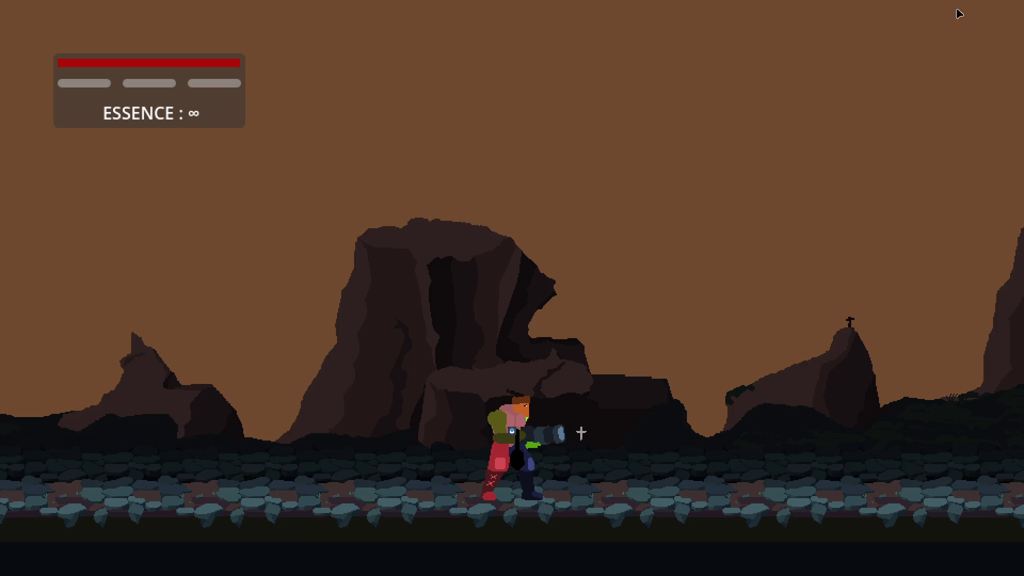
# Close the game, rerun the esence_shard scene to watch the circle pulse, then stop it.
pyautogui.click(889, 18)
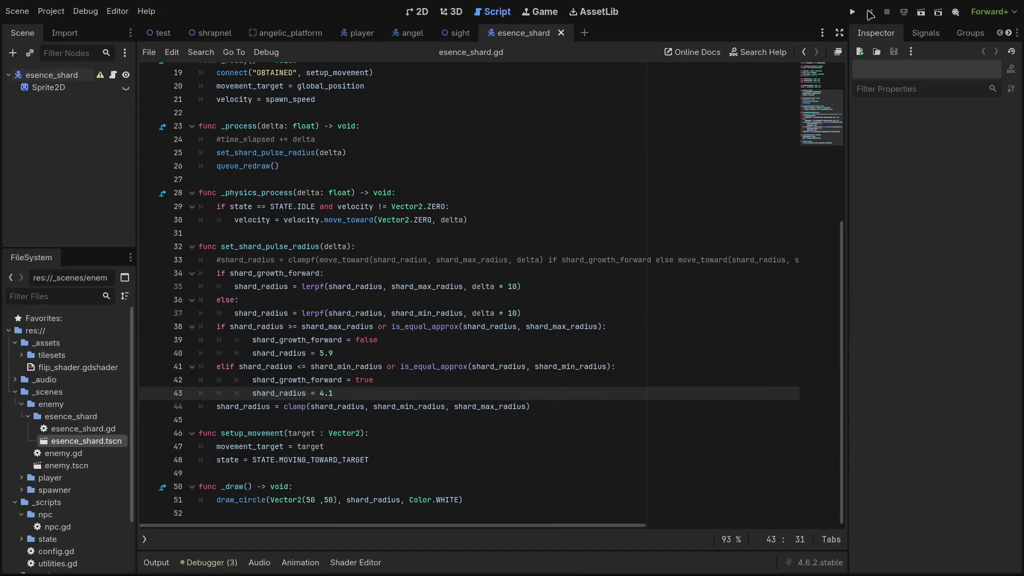
pyautogui.click(921, 12)
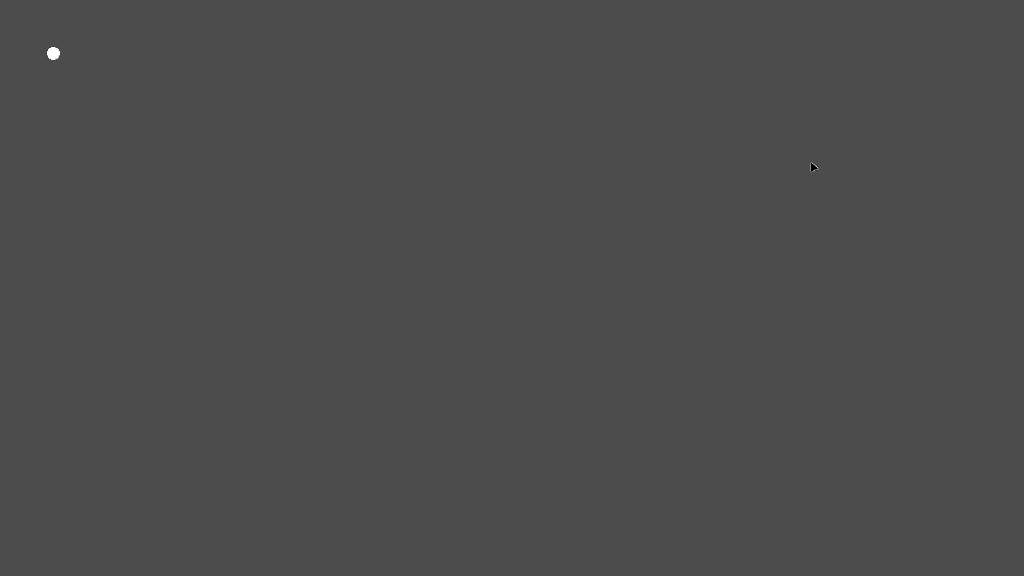
pyautogui.click(885, 17)
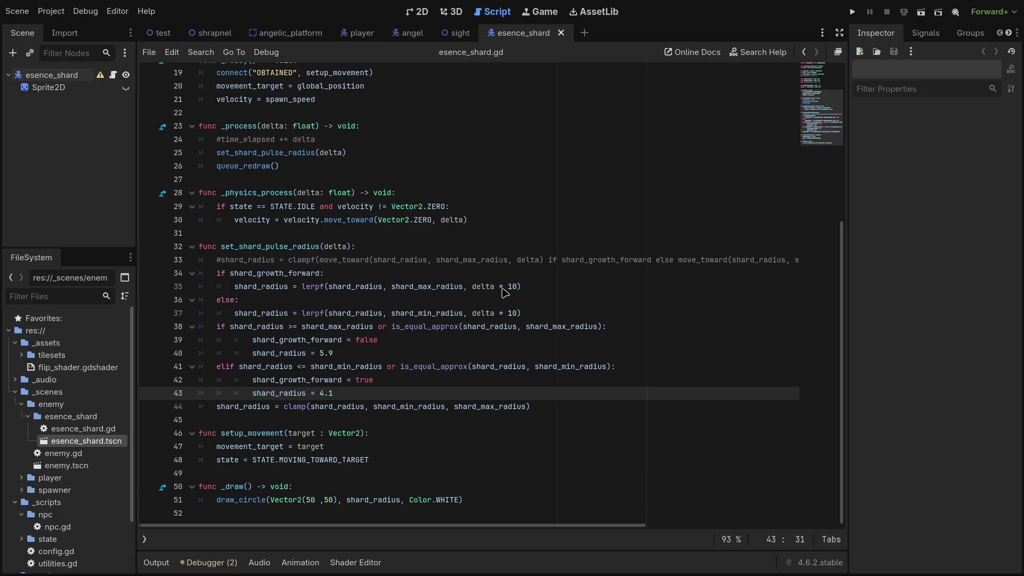
pyautogui.moveTo(517, 288); pyautogui.dragTo(507, 288)
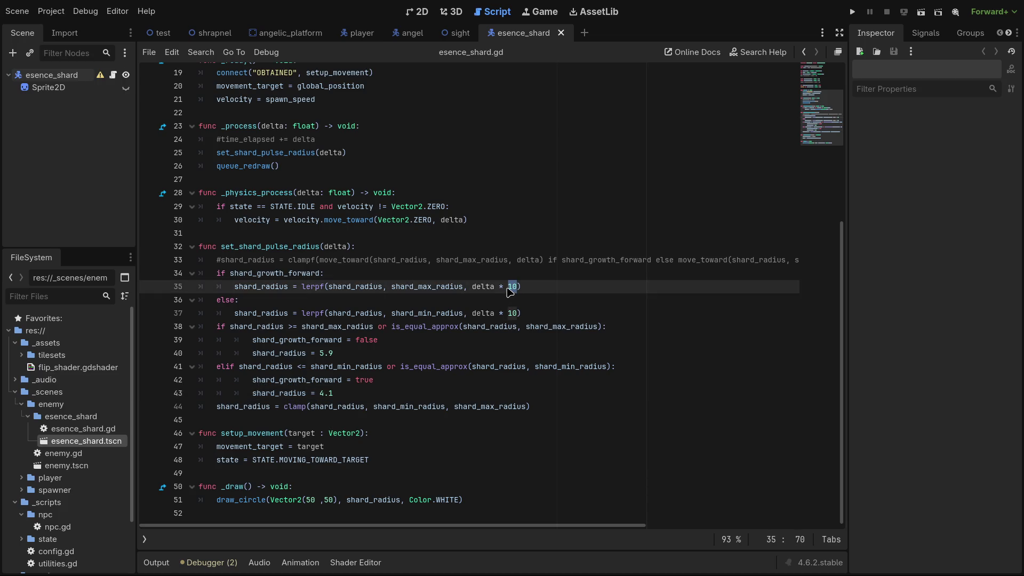
# Delete the '* 10' multiplier from the lerpf calls on lines 35 and 37.
pyautogui.press('BackSpace')
pyautogui.press('BackSpace')
pyautogui.press('BackSpace')
pyautogui.press('Down')
pyautogui.press('Down')
pyautogui.press('Delete')
pyautogui.press('Delete')
pyautogui.press('Delete')
pyautogui.press('BackSpace')
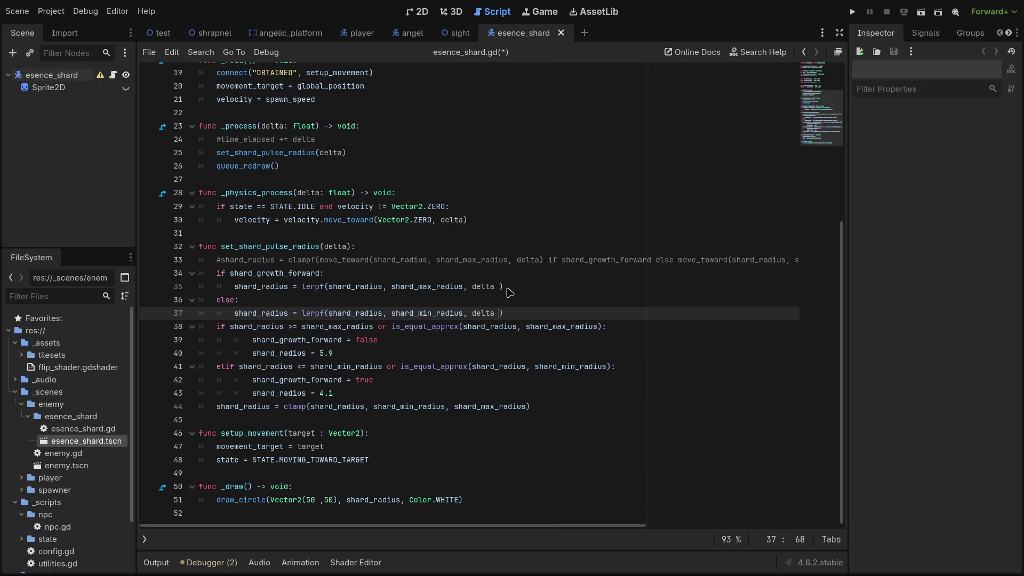
# Run the shard scene to test the plain-delta lerp, then close the game window.
pyautogui.click(921, 12)
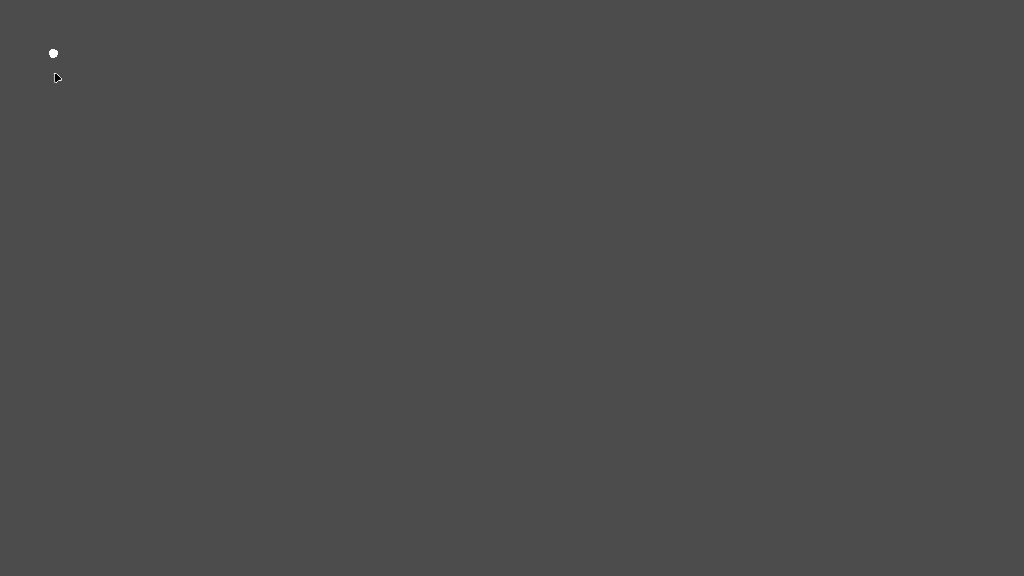
pyautogui.click(888, 22)
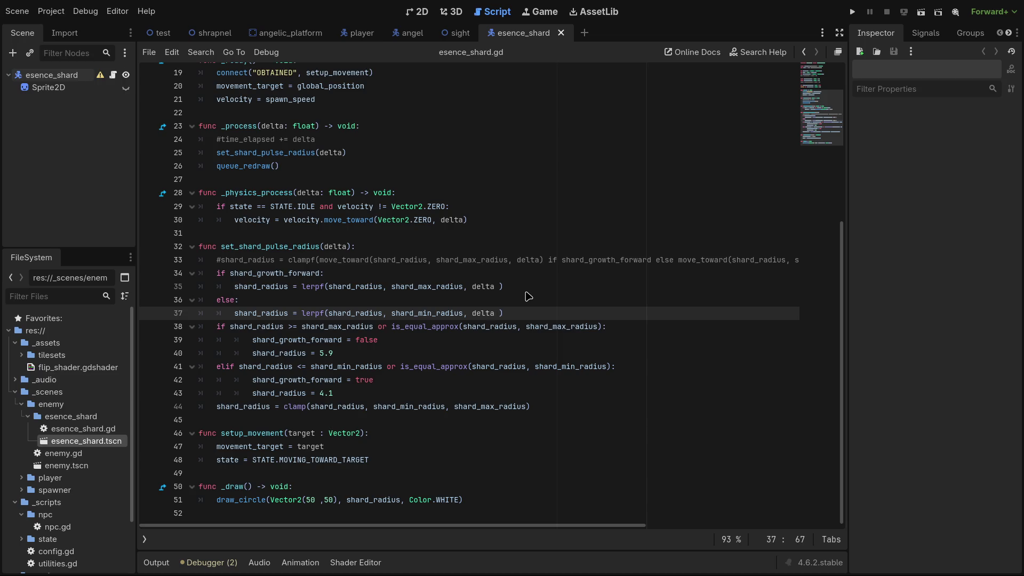
pyautogui.press('Left')
pyautogui.press('Left')
pyautogui.press('Left')
# Replace lerpf with move_toward on lines 35 and 37, then run the scene.
pyautogui.press('Up')
pyautogui.press('Up')
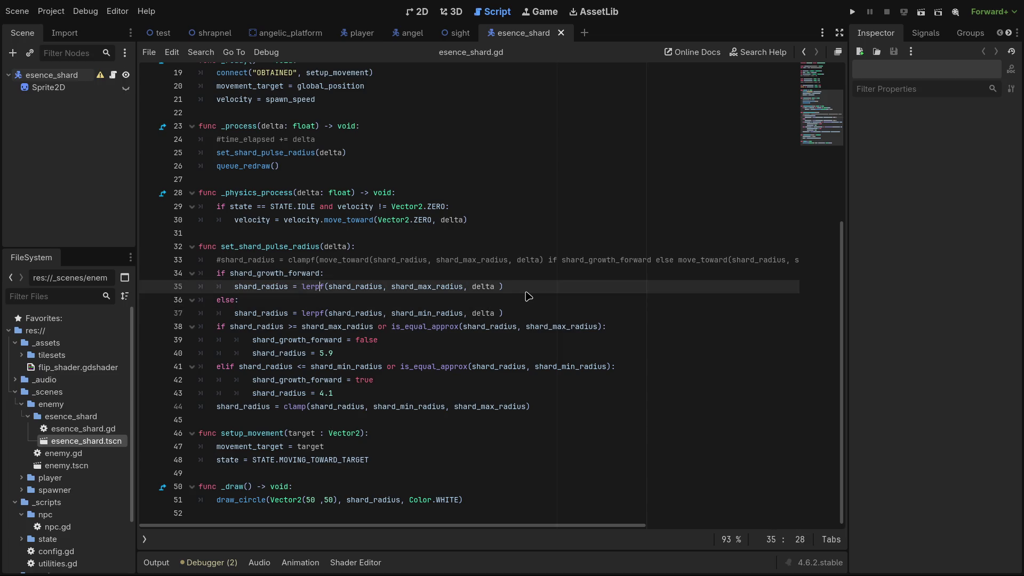
pyautogui.press('BackSpace')
pyautogui.press('BackSpace')
pyautogui.press('BackSpace')
pyautogui.write('move')
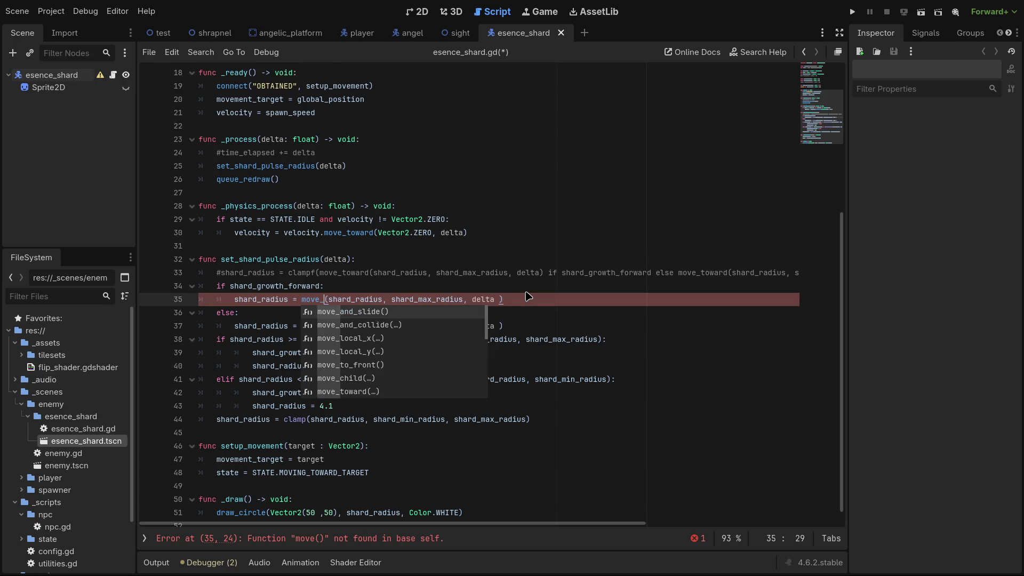
pyautogui.write('_towa')
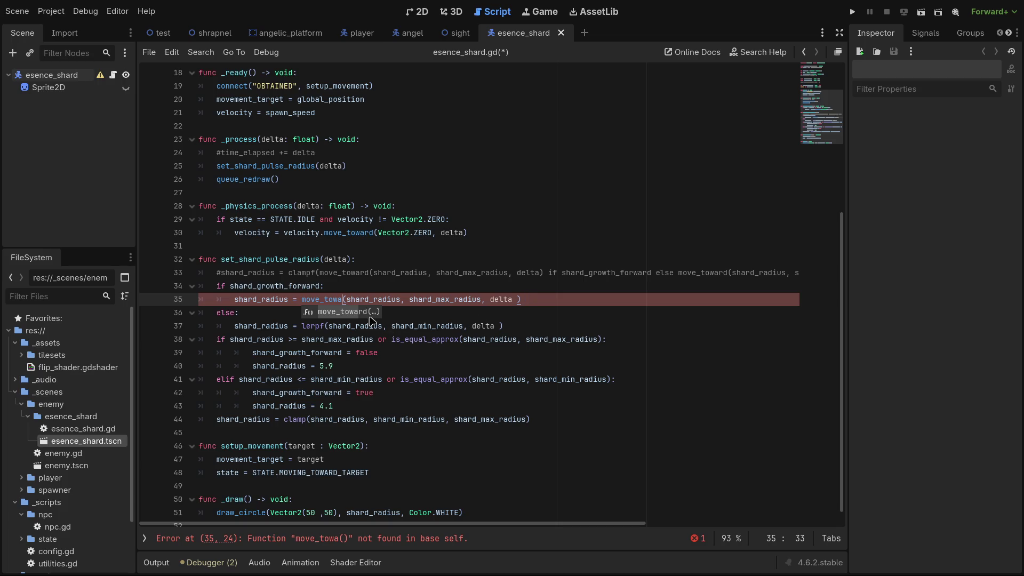
pyautogui.press('Return')
pyautogui.moveTo(350, 299); pyautogui.dragTo(323, 305)
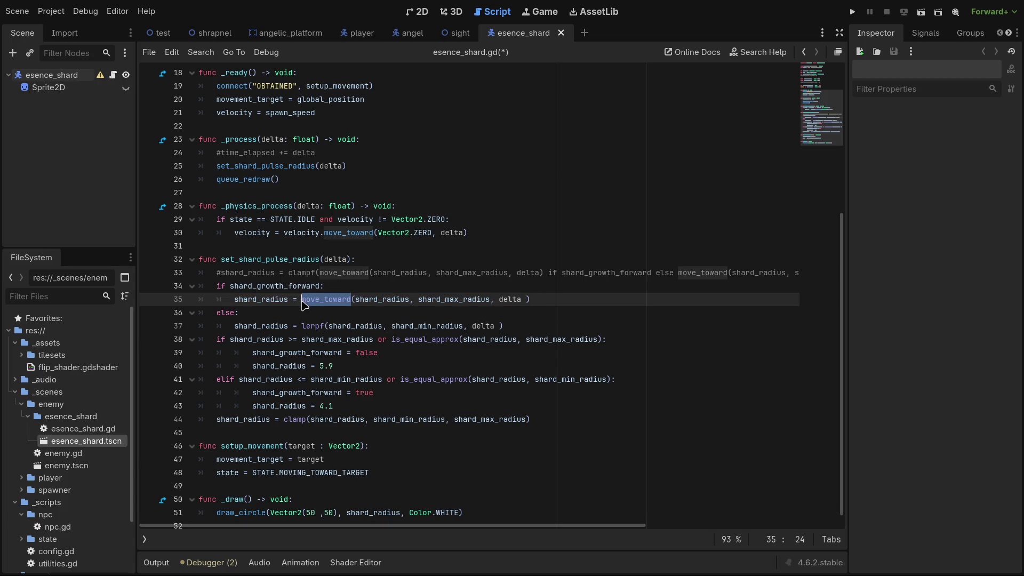
pyautogui.click(326, 327)
pyautogui.doubleClick(314, 326)
pyautogui.write('move_toward')
pyautogui.click(920, 12)
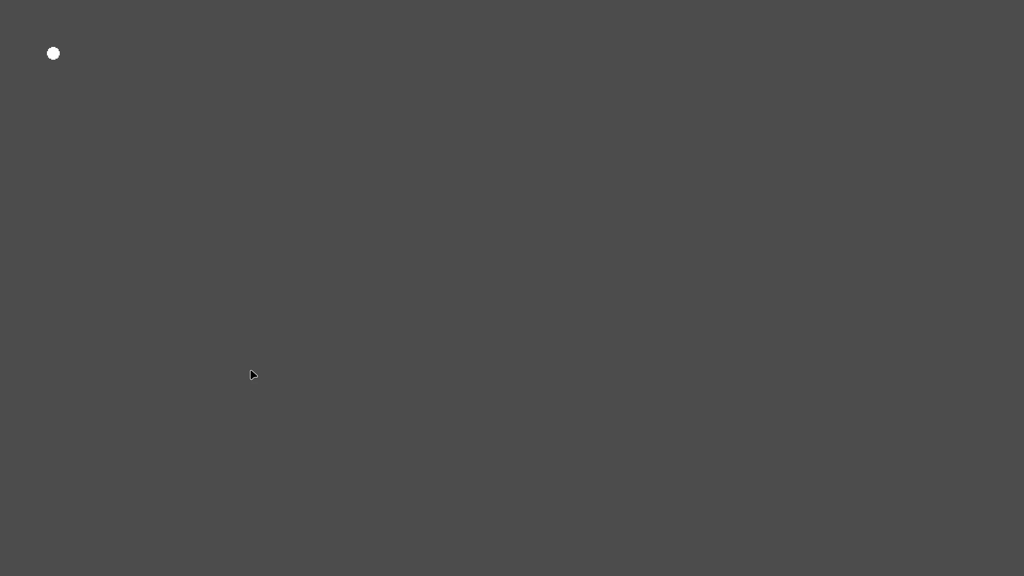
# Close the game, rerun the scene with F6, then stop it and return to set_shard_pulse_radius.
pyautogui.click(916, 20)
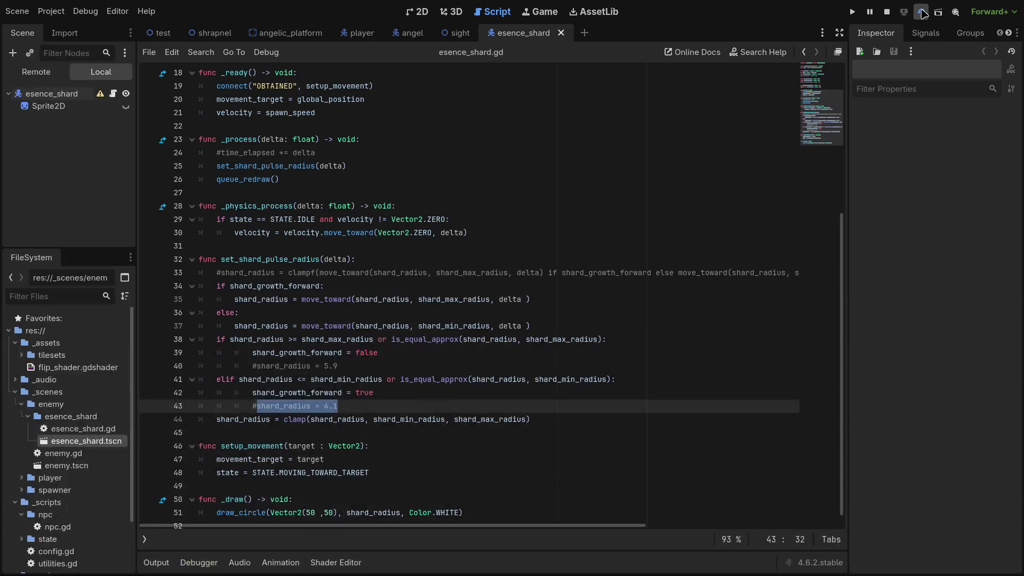
pyautogui.press('F6')
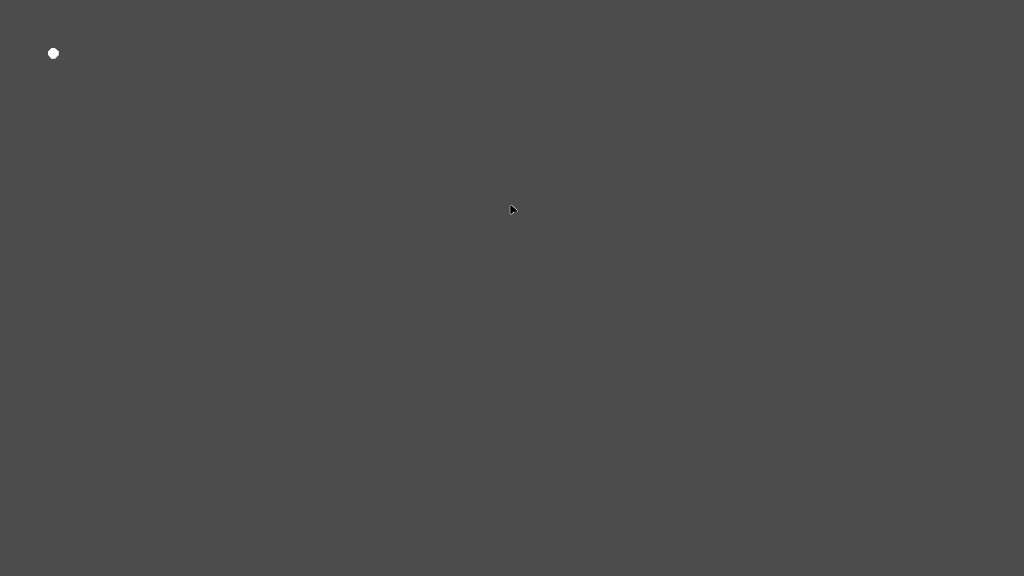
pyautogui.click(896, 23)
pyautogui.click(344, 290)
pyautogui.scroll(2, 237, 247)
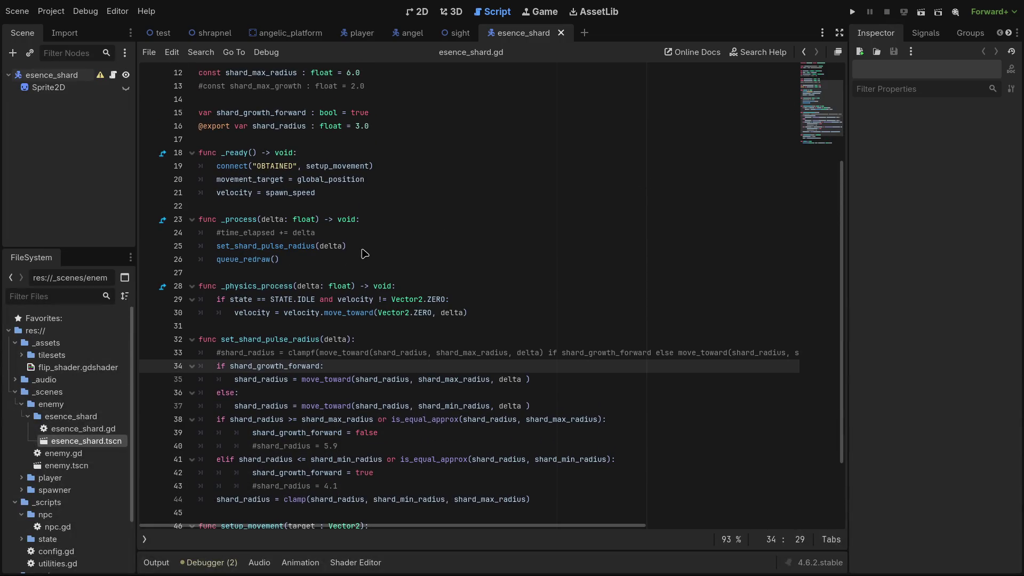
# Open an empty line 14 below the radius constants and start typing 'const shard_effect_max'.
pyautogui.click(356, 247)
pyautogui.scroll(-2, 365, 326)
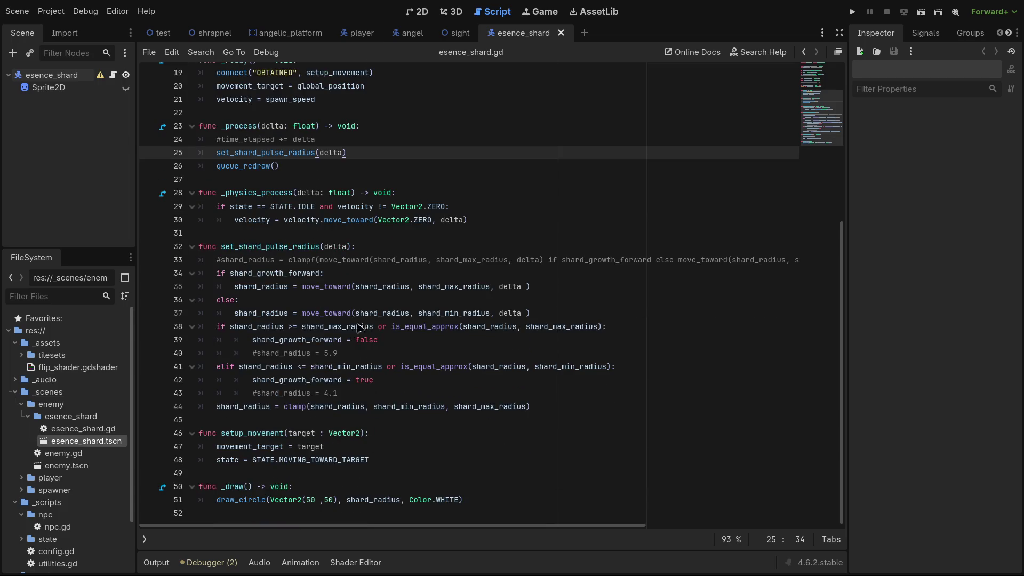
pyautogui.click(491, 516)
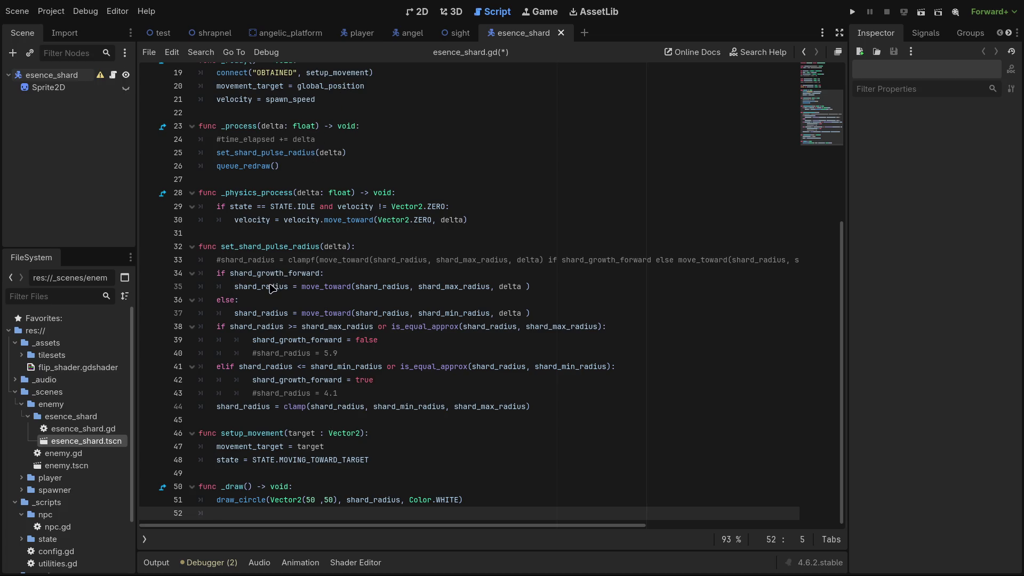
pyautogui.scroll(6, 270, 308)
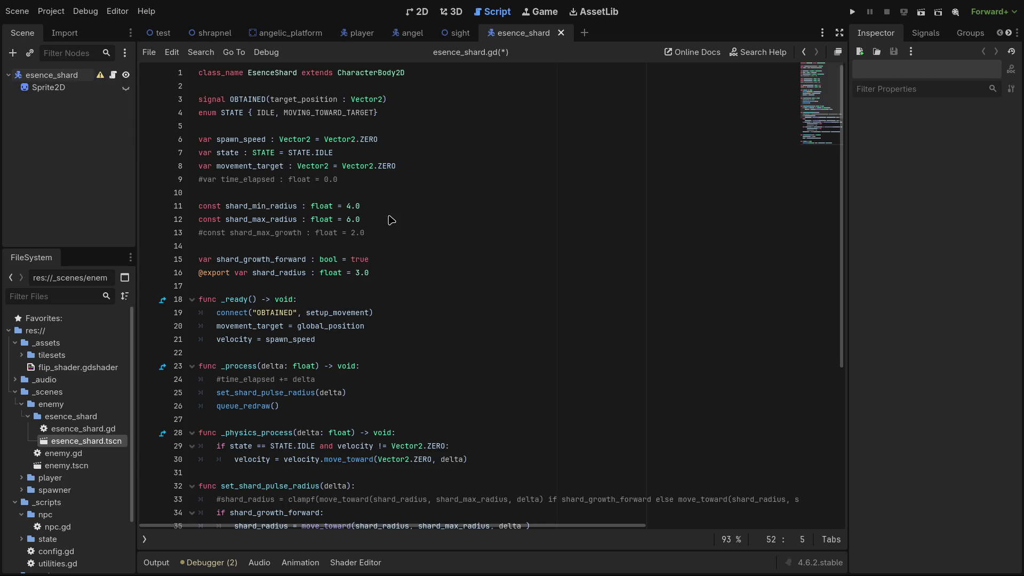
pyautogui.click(364, 199)
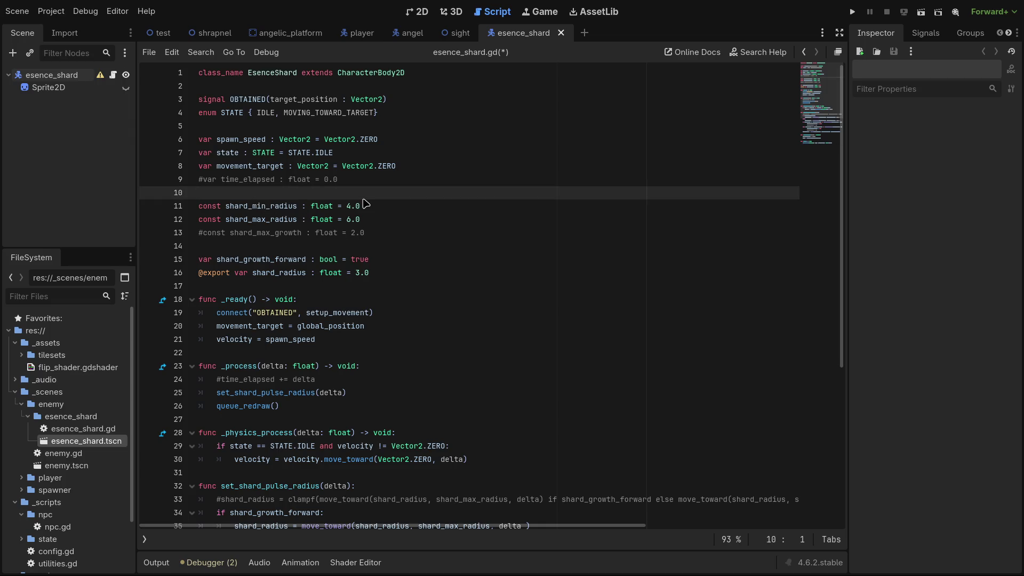
pyautogui.press('Down')
pyautogui.press('Down')
pyautogui.press('Down')
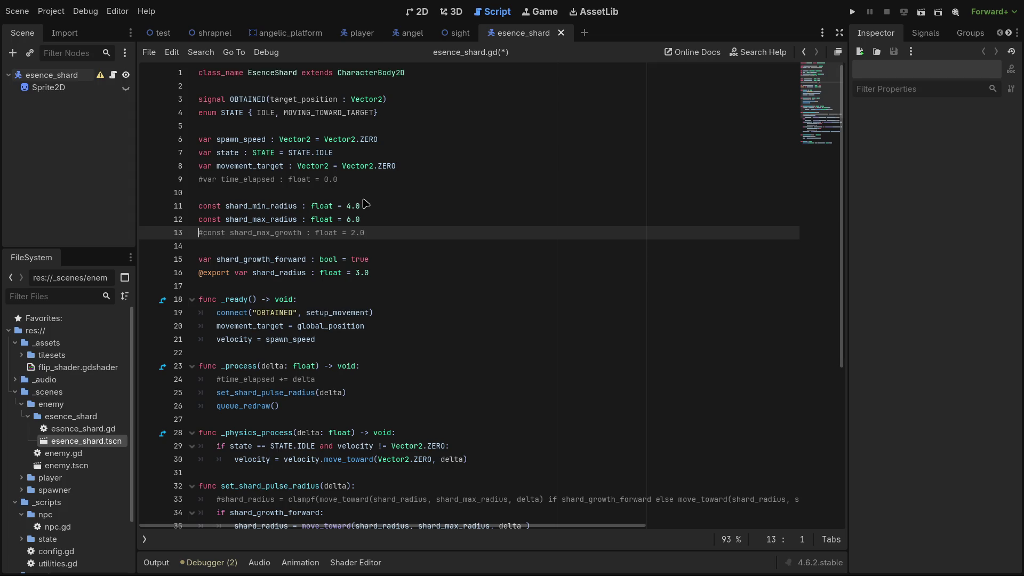
pyautogui.press('Down')
pyautogui.press('Return')
pyautogui.press('Up')
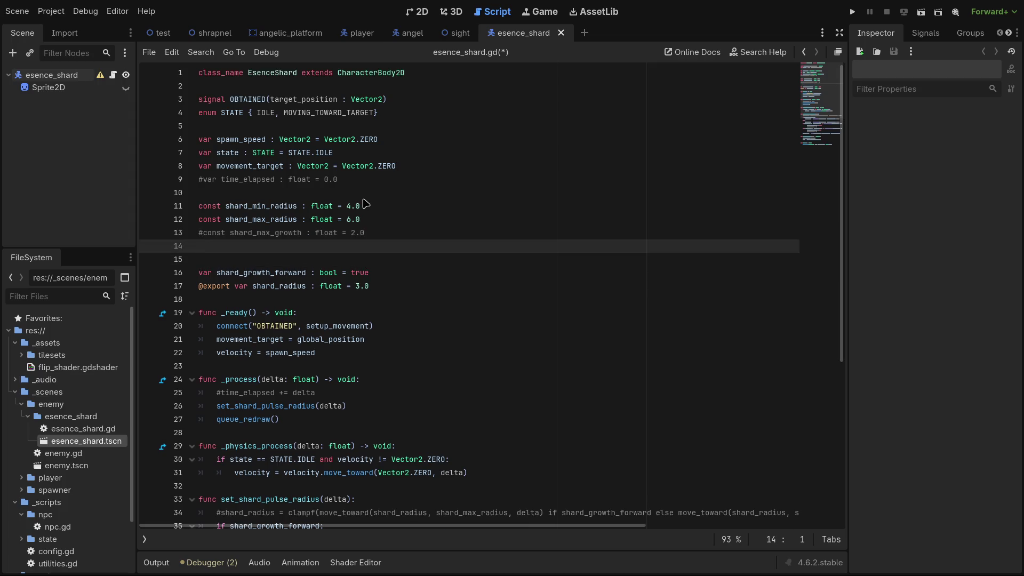
pyautogui.write('const sh')
pyautogui.write('ard_effect_')
pyautogui.write('max')
pyautogui.press('BackSpace')
# Complete line 14 as 'const shard_effect_max_radius : float =', leaving the value empty.
pyautogui.write('_radius : ')
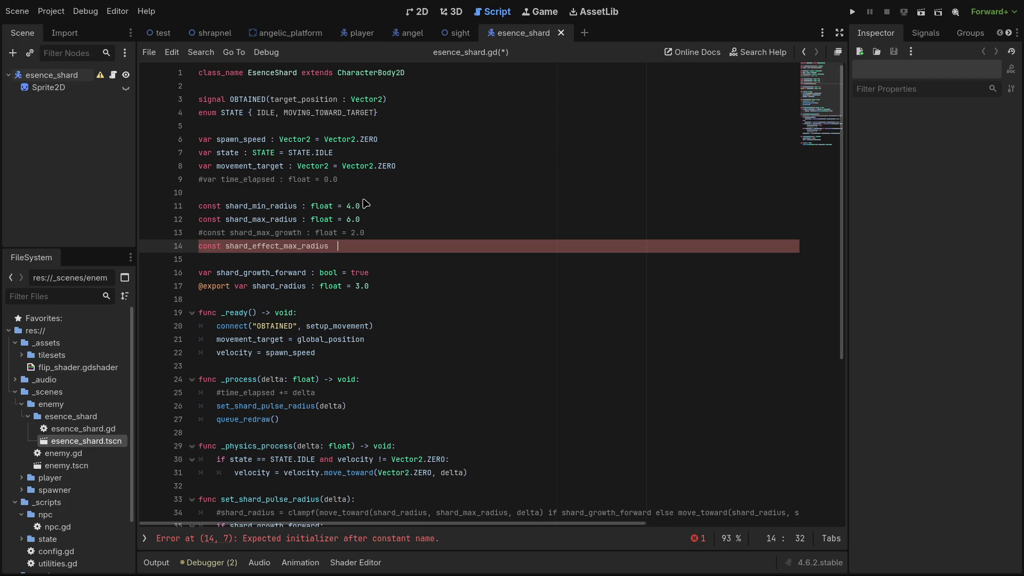
pyautogui.write('fl')
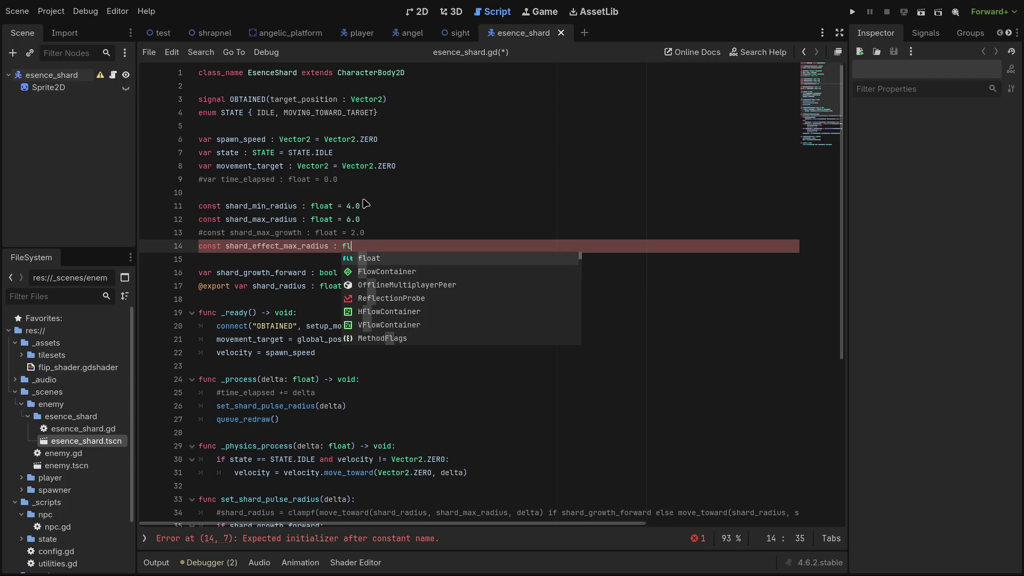
pyautogui.write('oat =')
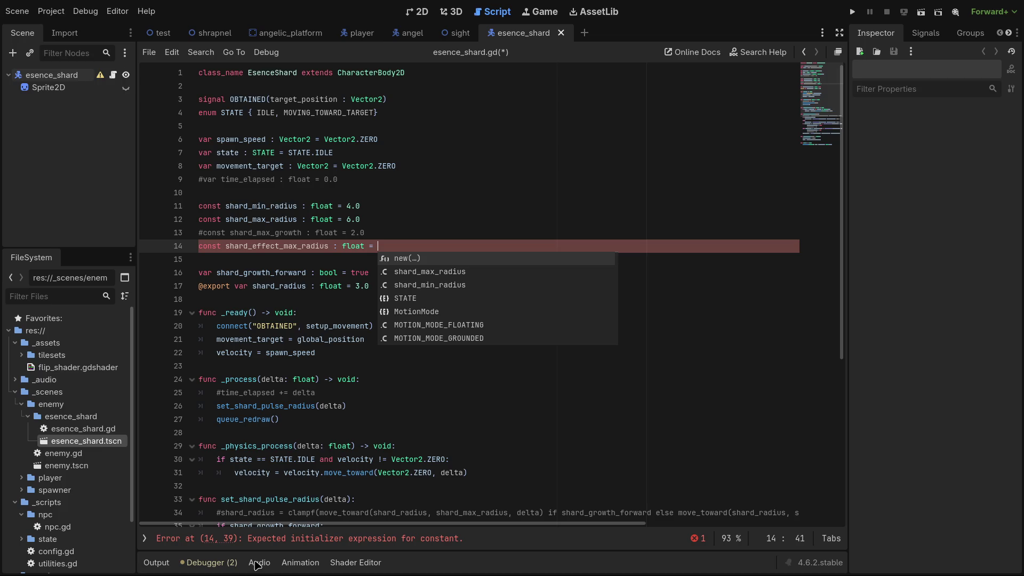
pyautogui.click(368, 181)
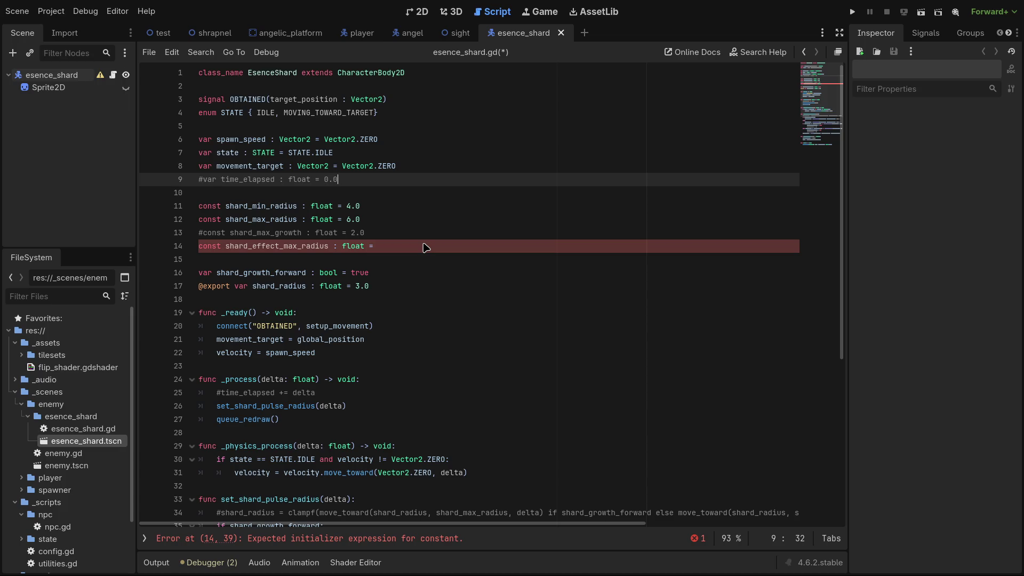
pyautogui.press('Down')
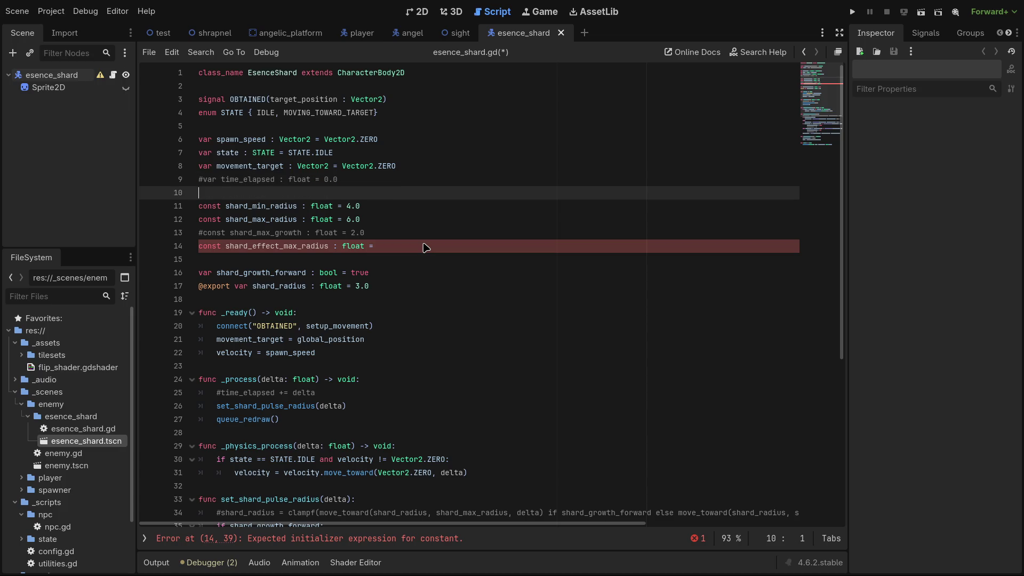
pyautogui.press('Down')
pyautogui.press('Down')
pyautogui.press('Down')
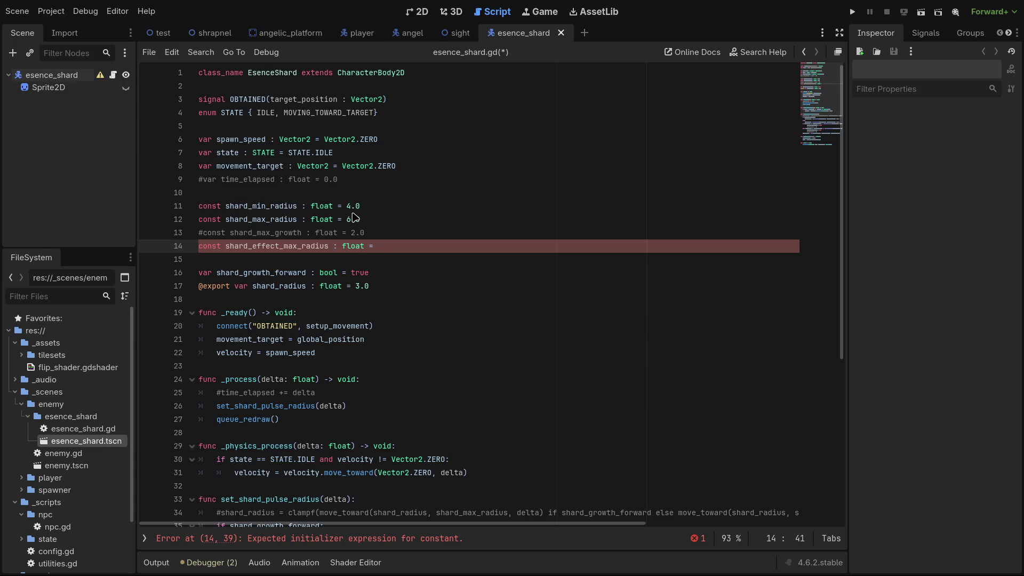
# Change the shard_min_radius value on line 11 from 4 to 3 and save.
pyautogui.click(351, 212)
pyautogui.press('BackSpace')
pyautogui.write('3')
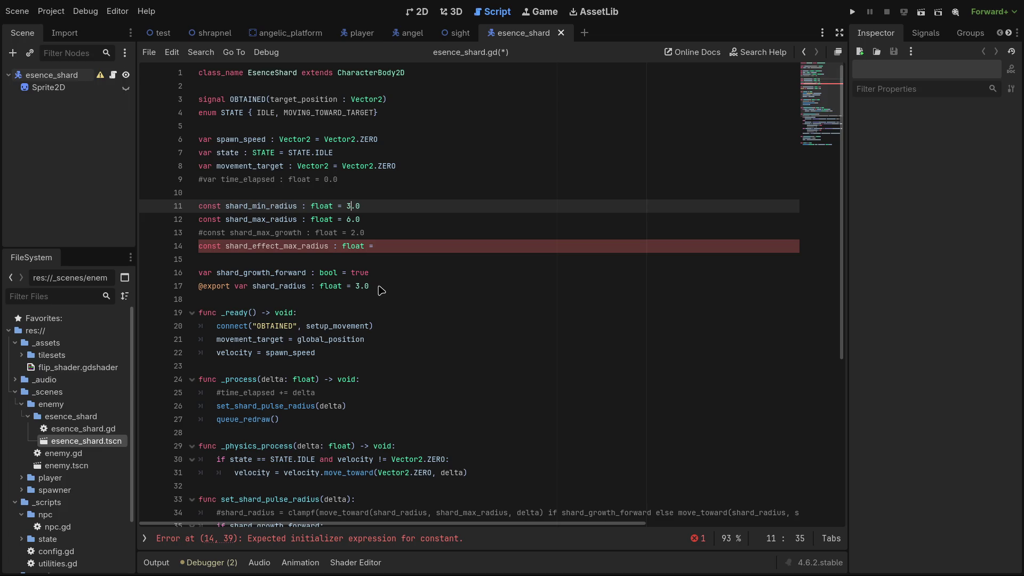
pyautogui.hotkey('ctrl', 's')
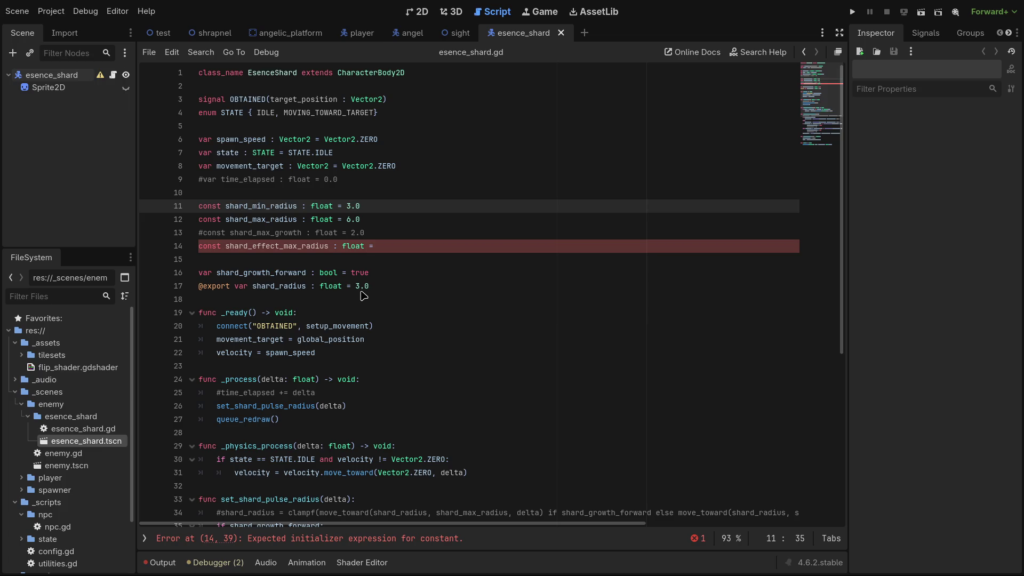
# Set shard_effect_max_radius to 12.0 and save, then change it to 8.0.
pyautogui.click(377, 291)
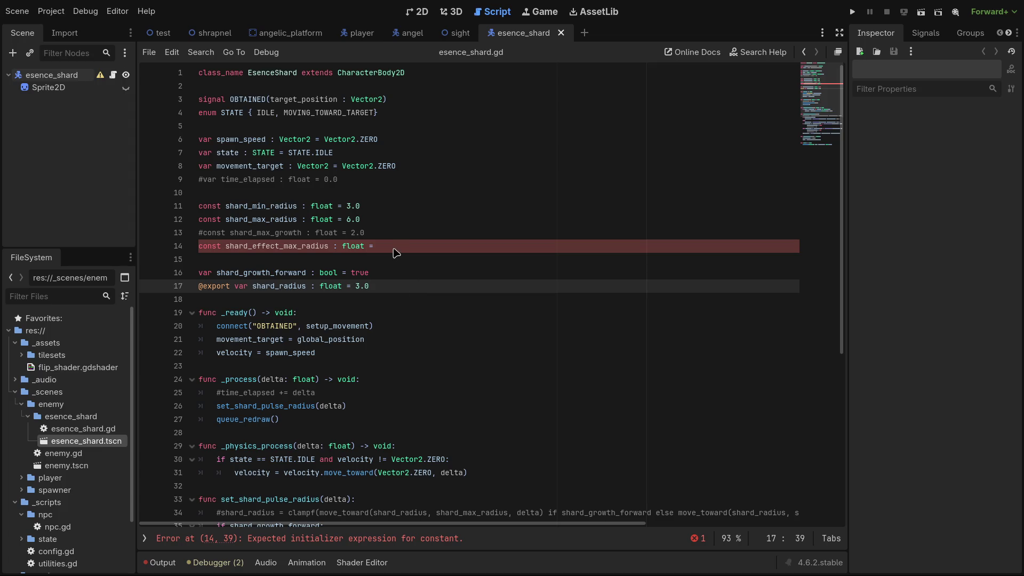
pyautogui.click(394, 247)
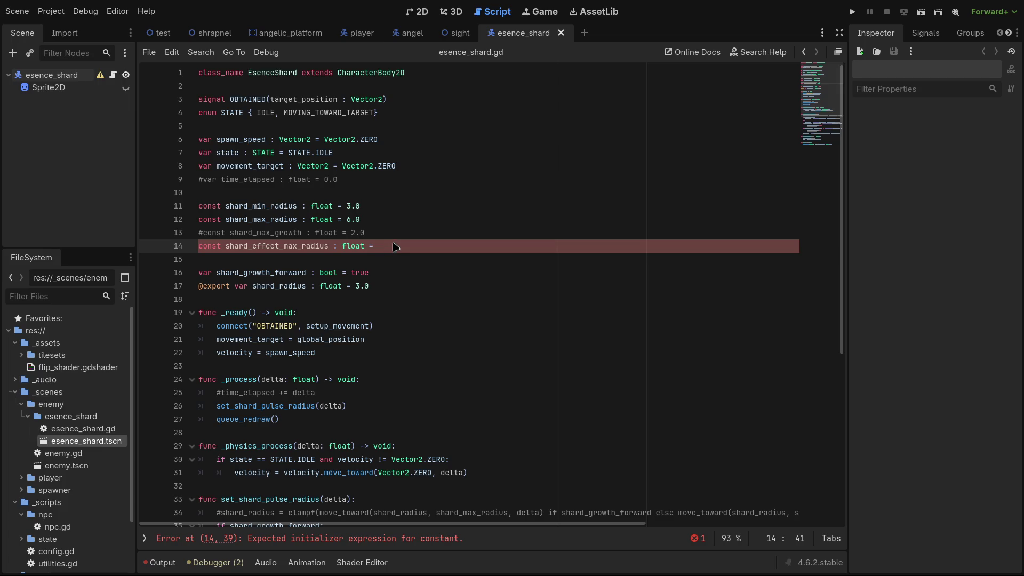
pyautogui.write('12')
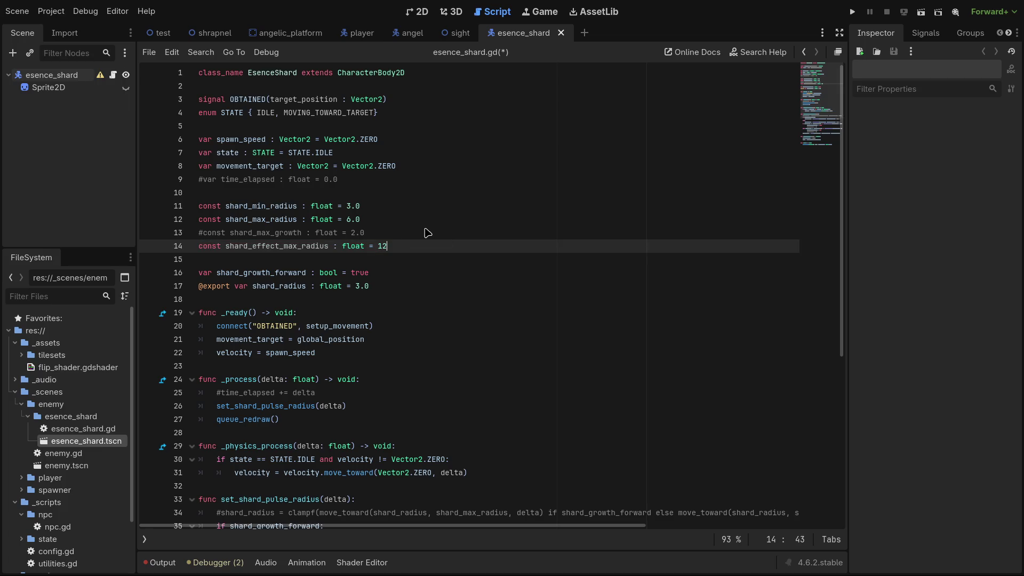
pyautogui.write('.0')
pyautogui.hotkey('ctrl', 's')
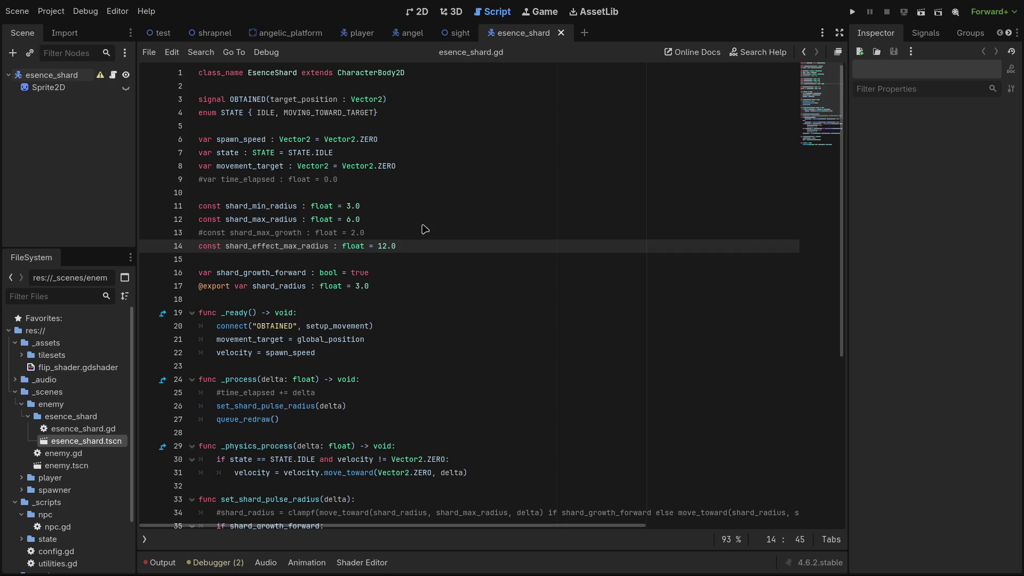
pyautogui.moveTo(387, 248); pyautogui.dragTo(379, 249)
pyautogui.write('8')
pyautogui.click(644, 207)
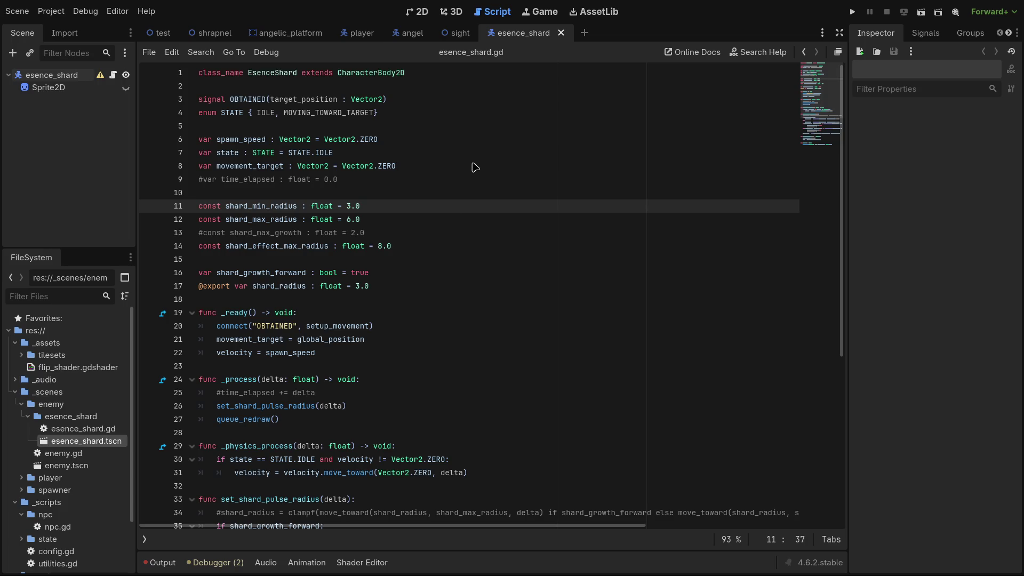
pyautogui.scroll(-7, 448, 231)
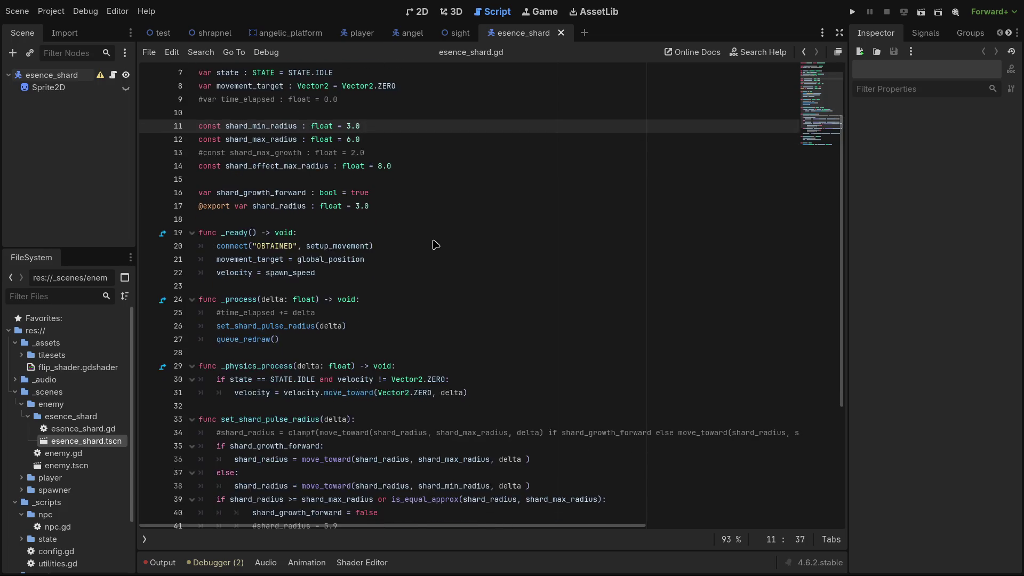
pyautogui.click(233, 504)
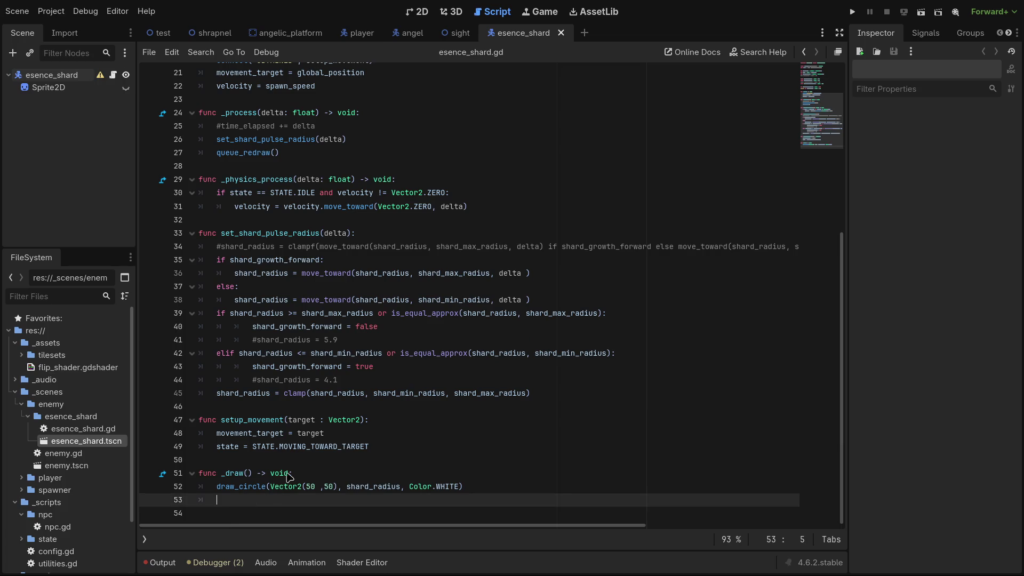
pyautogui.scroll(6, 383, 379)
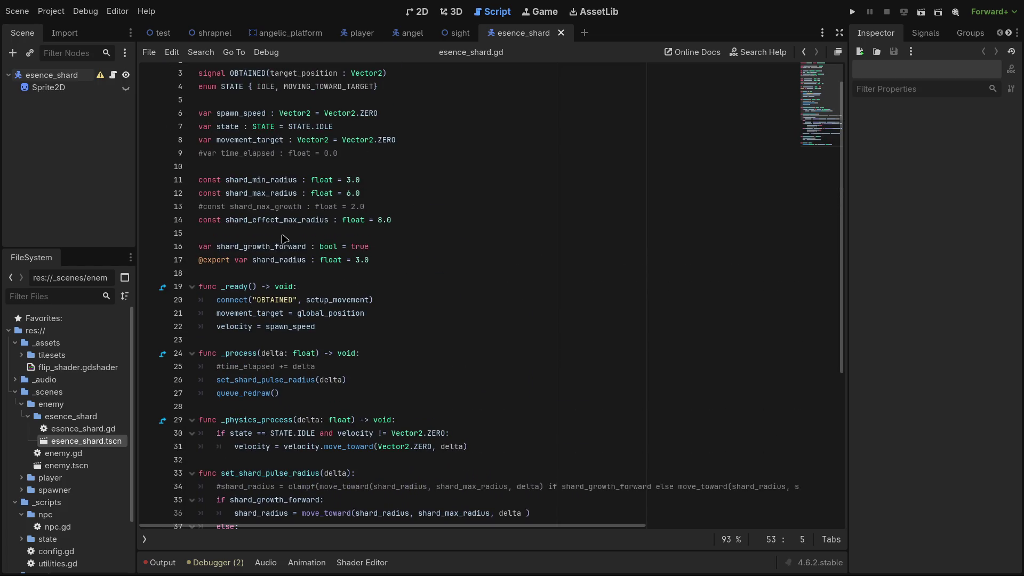
pyautogui.click(282, 234)
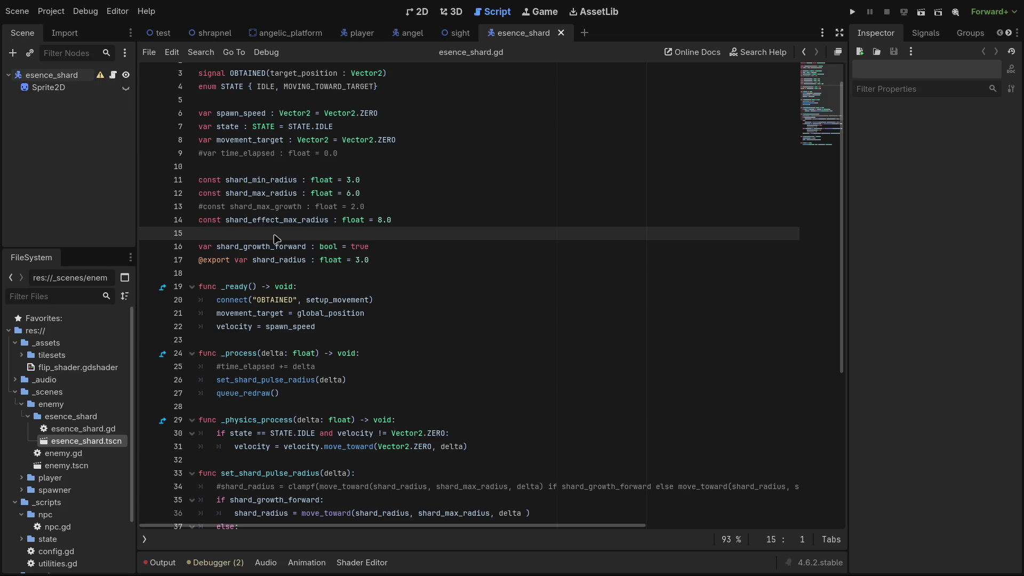
pyautogui.press('Down')
pyautogui.press('Down')
pyautogui.press('Down')
pyautogui.press('Return')
pyautogui.press('Up')
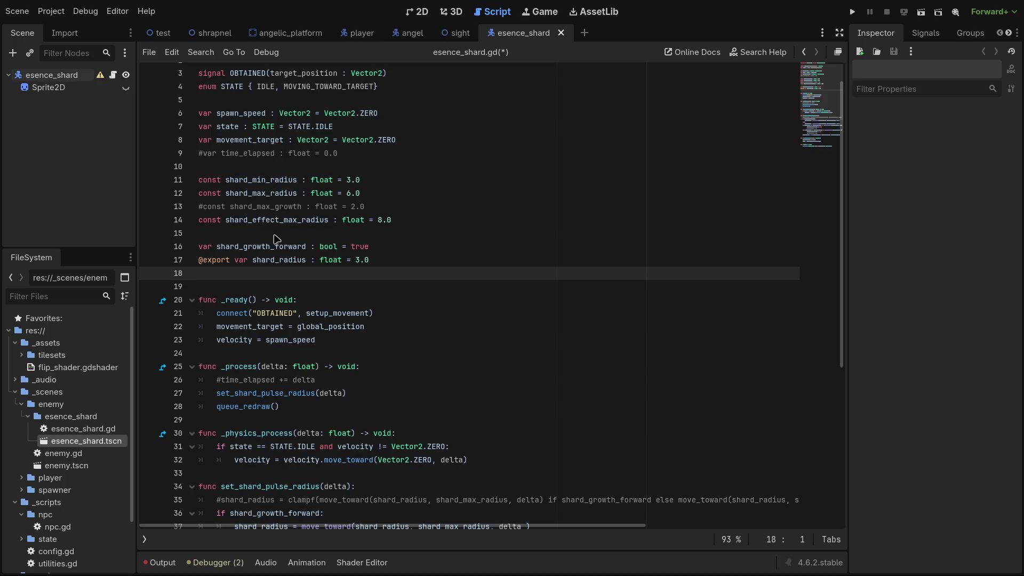
pyautogui.press('Up')
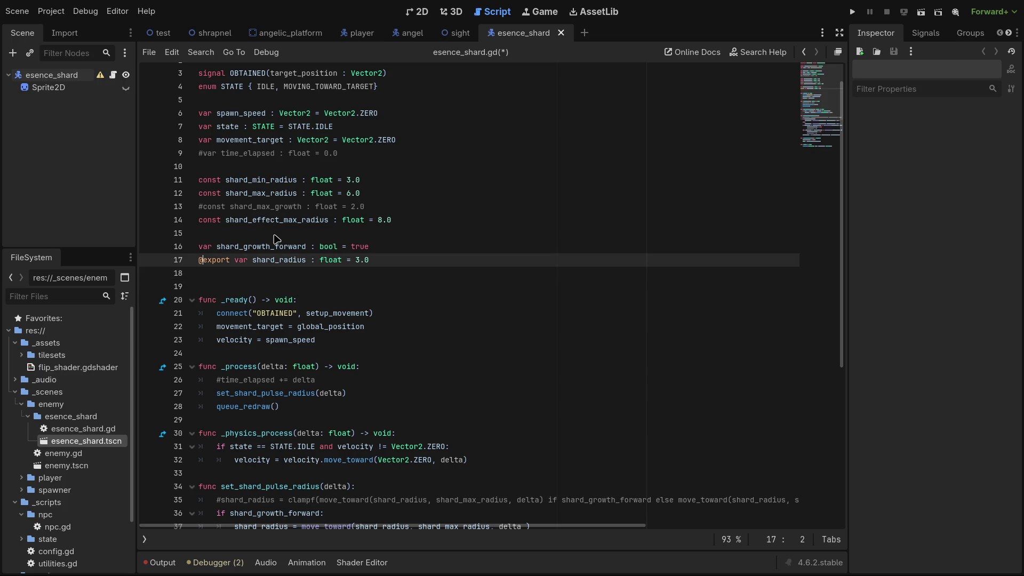
pyautogui.press('BackSpace')
pyautogui.press('BackSpace')
pyautogui.press('BackSpace')
pyautogui.press('BackSpace')
pyautogui.press('End')
pyautogui.press('Return')
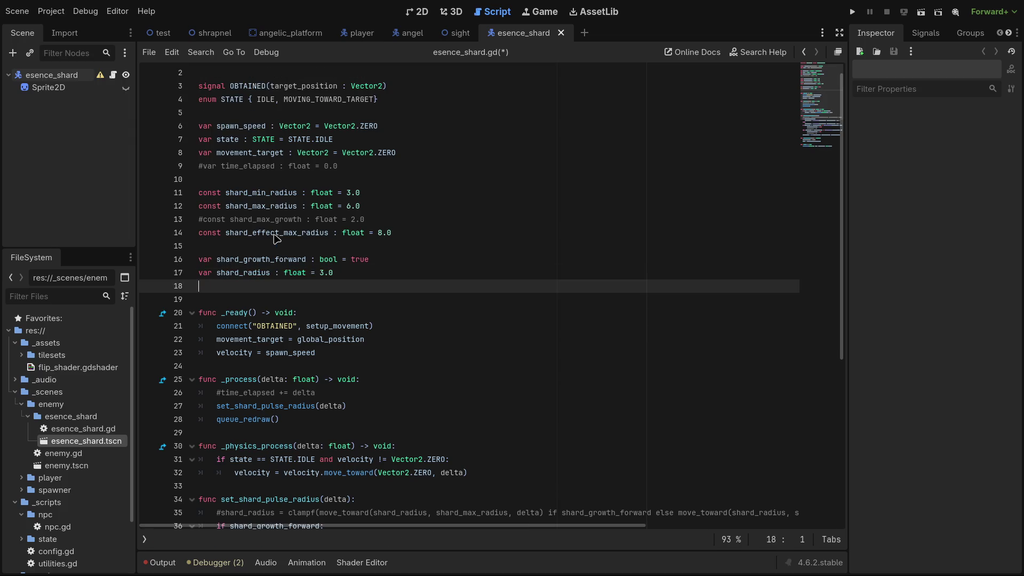
# Declare 'var shard_effect_radius : float = 0.0' on line 18 and save the script.
pyautogui.write('var s')
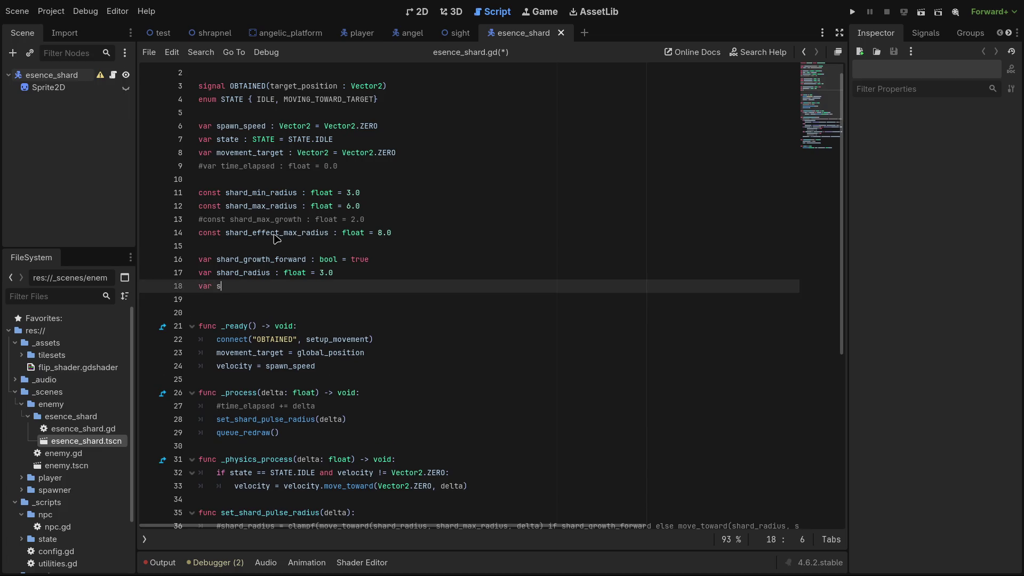
pyautogui.write('hard_effect_radi')
pyautogui.write('us : float =')
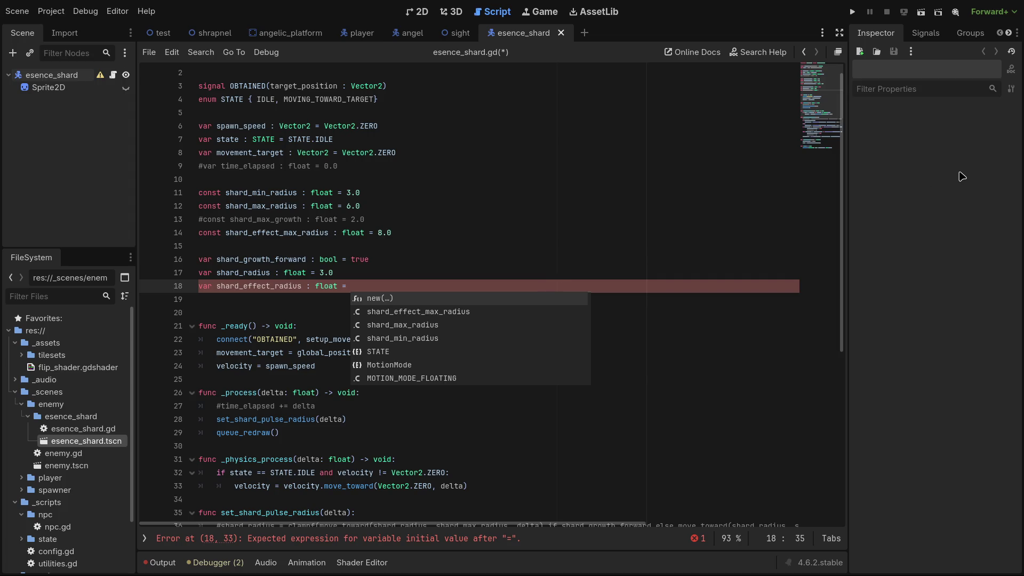
pyautogui.moveTo(848, 162)
pyautogui.mouseDown()
pyautogui.moveTo(932, 163)
pyautogui.moveTo(899, 166)
pyautogui.mouseUp()
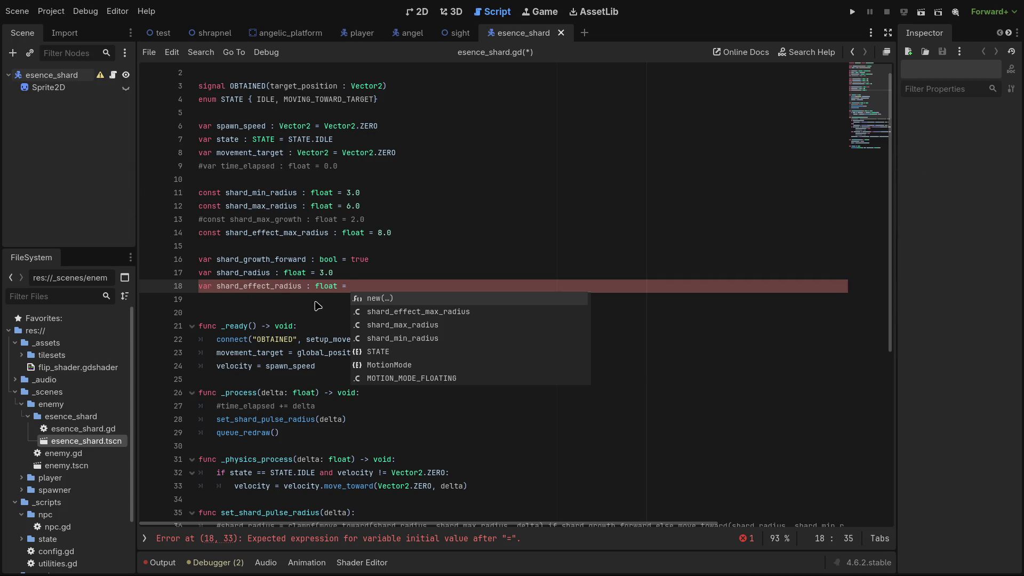
pyautogui.click(372, 289)
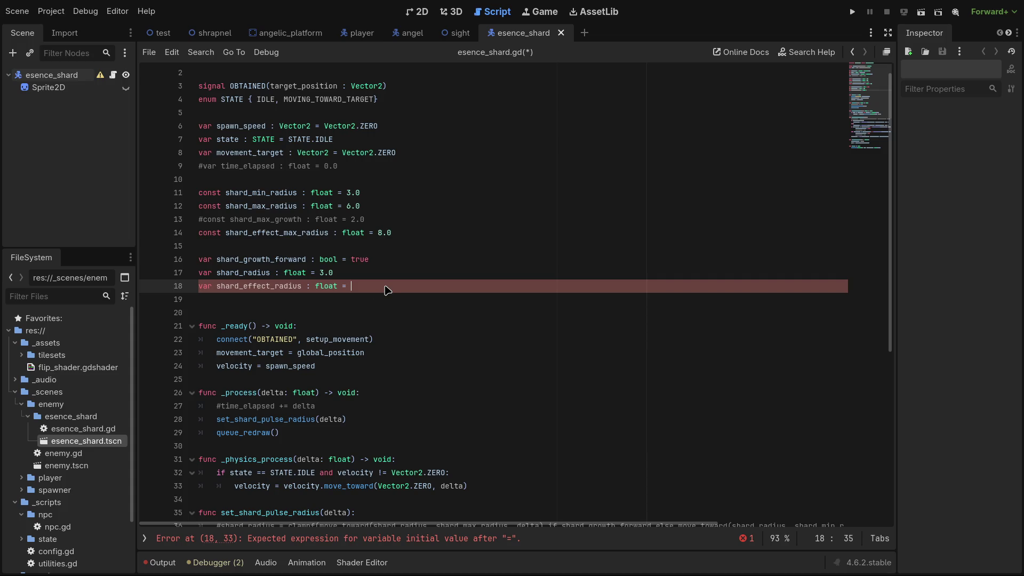
pyautogui.write('0.0')
pyautogui.hotkey('ctrl', 's')
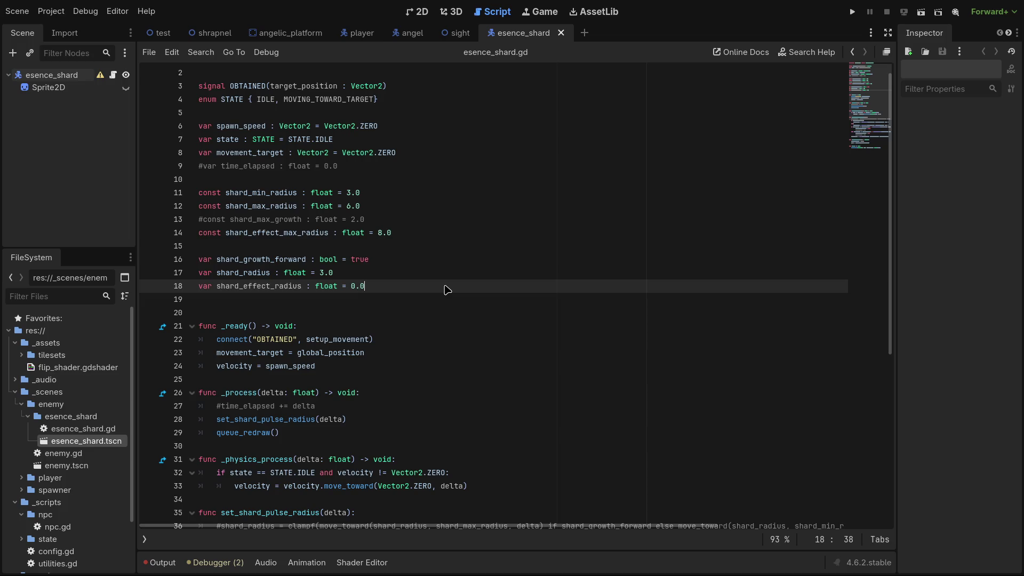
# Collapse the set_shard_pulse_radius function in the editor.
pyautogui.scroll(-7, 422, 350)
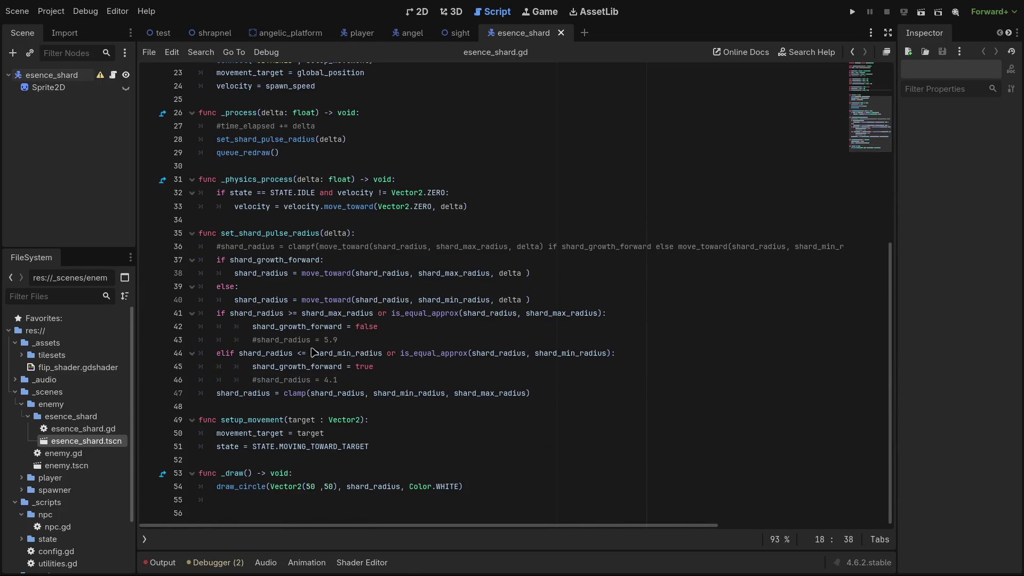
pyautogui.click(192, 233)
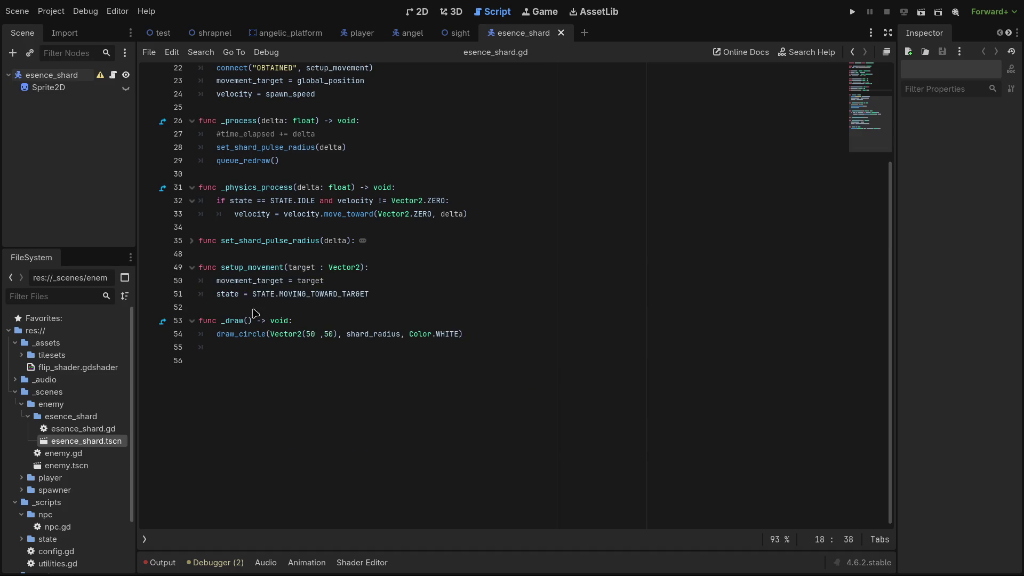
pyautogui.click(231, 347)
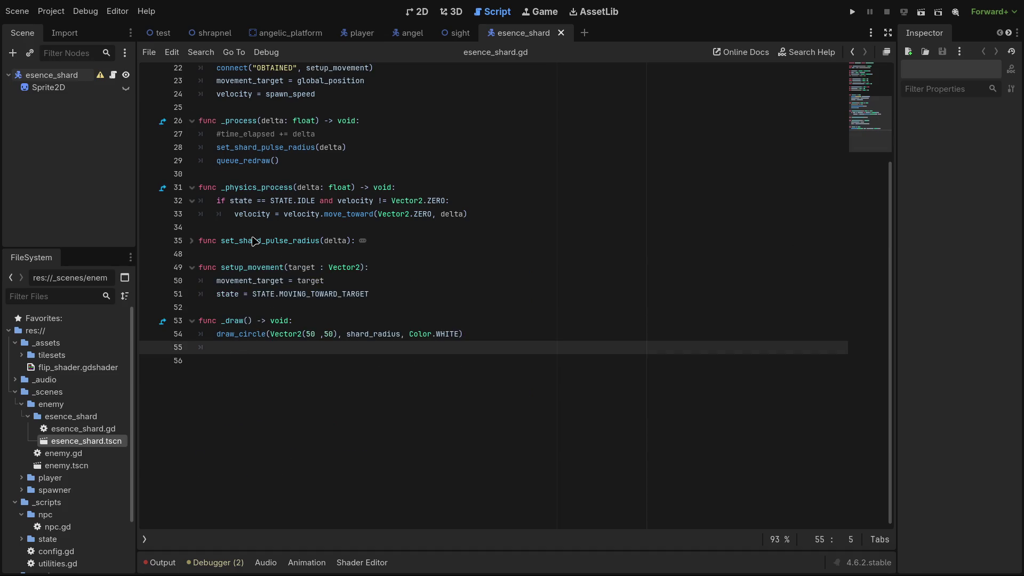
pyautogui.scroll(7, 315, 178)
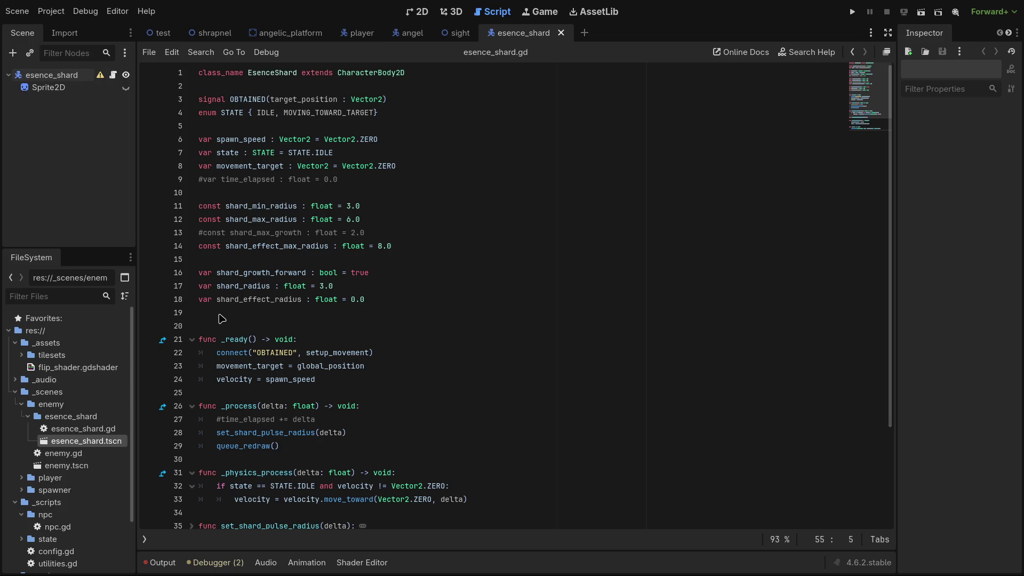
# Add 'var shard_effect_color : Color = Color.WHITE' on line 19 and save the script.
pyautogui.click(221, 315)
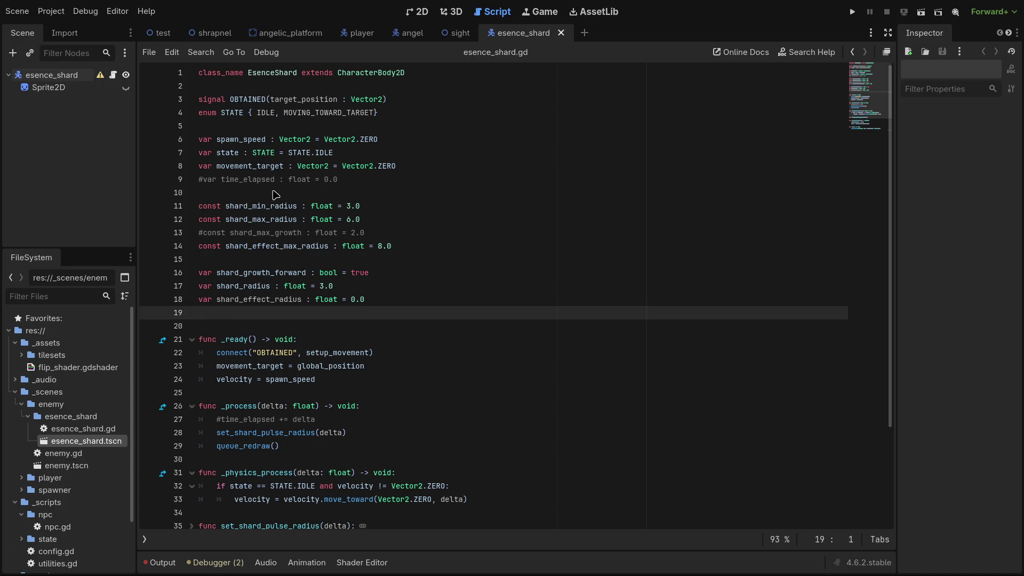
pyautogui.write('var shard_effect_color : floa')
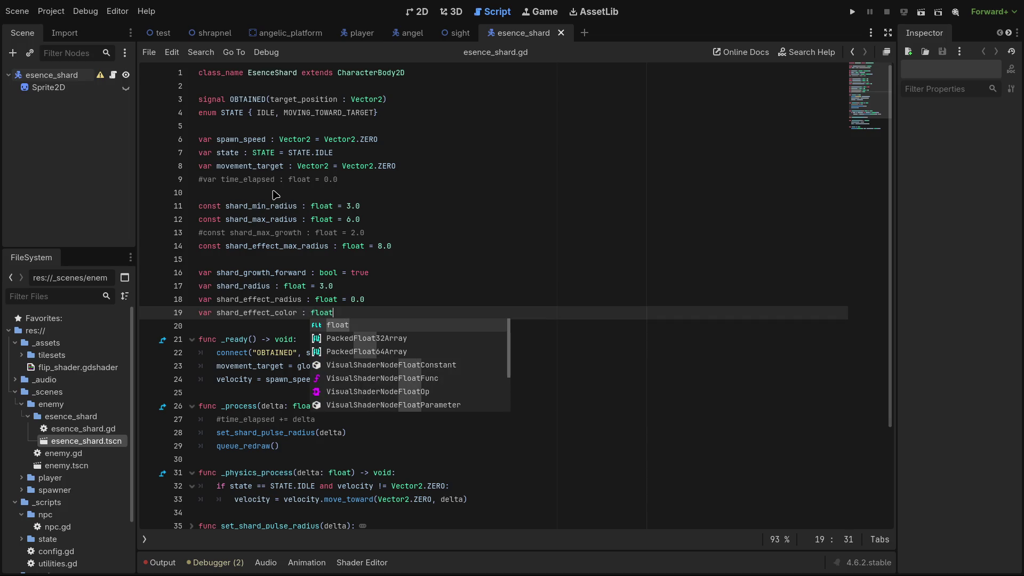
pyautogui.press('Escape')
pyautogui.write('Color =')
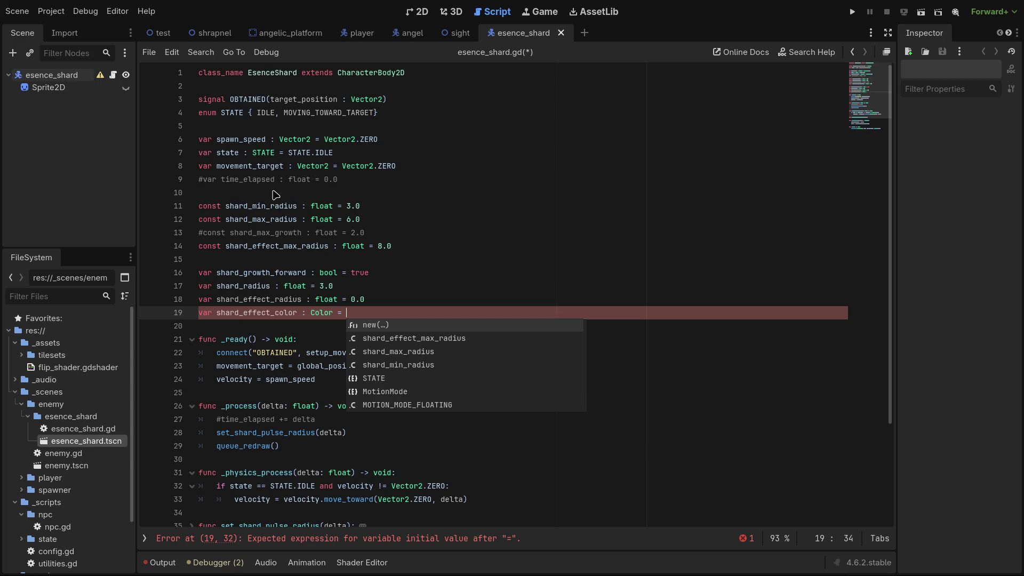
pyautogui.write('CO')
pyautogui.write('olor')
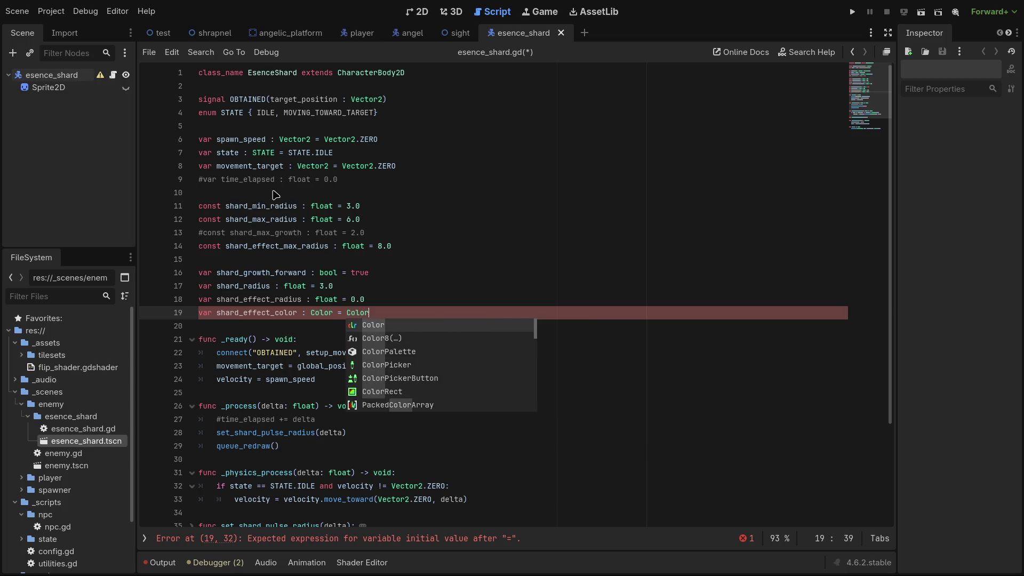
pyautogui.write('.WHI')
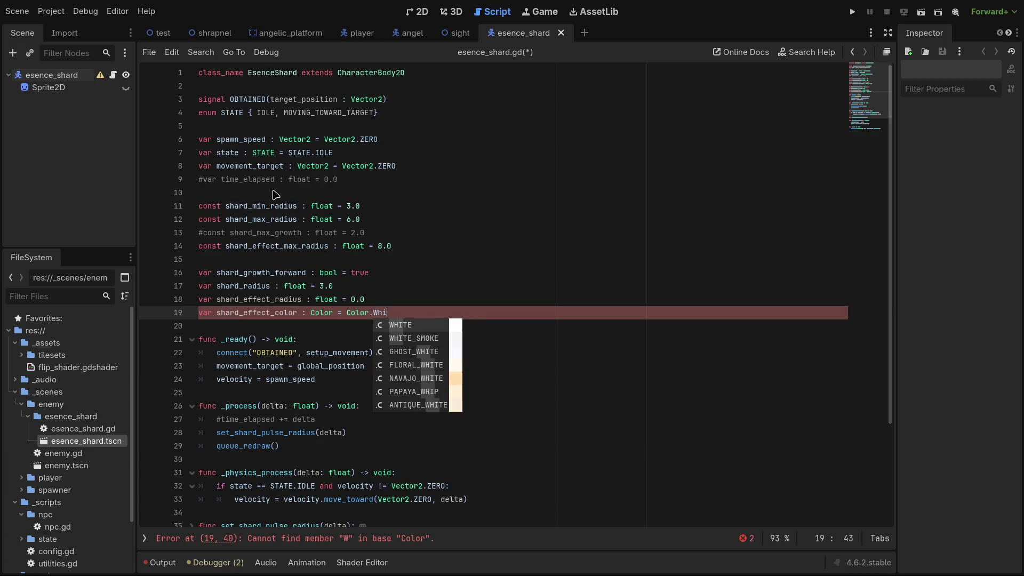
pyautogui.press('Return')
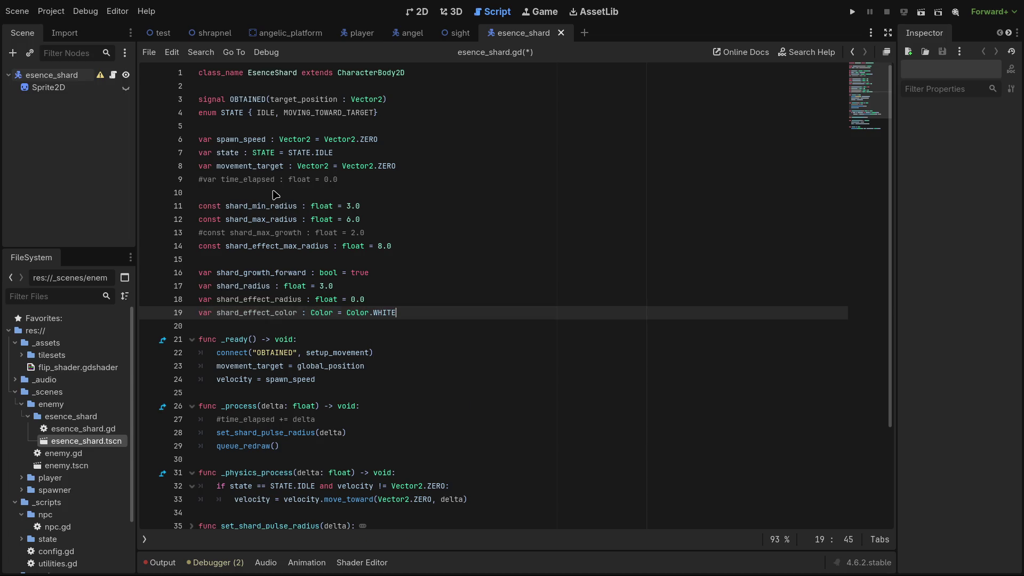
pyautogui.moveTo(395, 313); pyautogui.dragTo(183, 318)
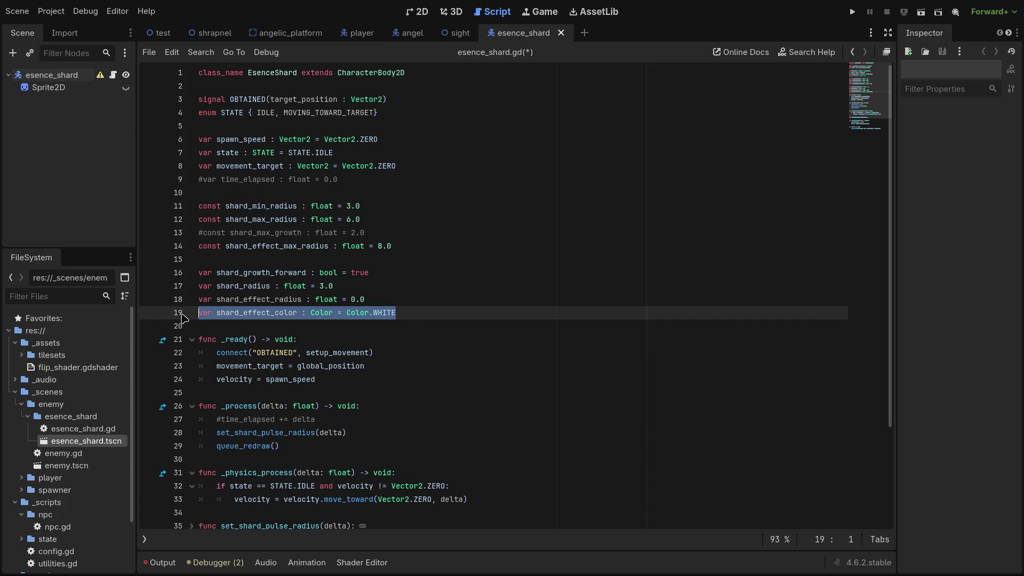
pyautogui.click(340, 340)
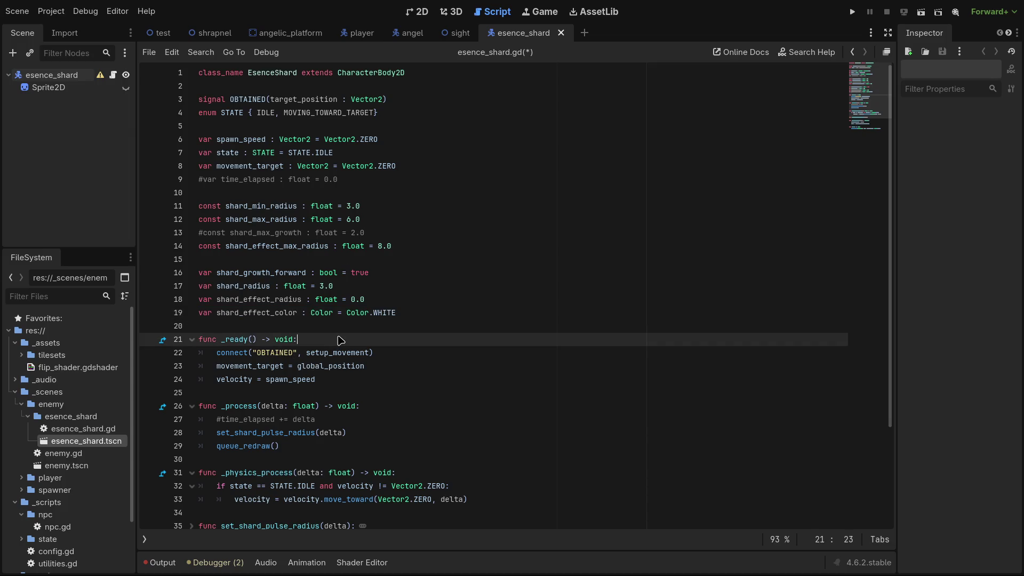
pyautogui.scroll(-1, 399, 362)
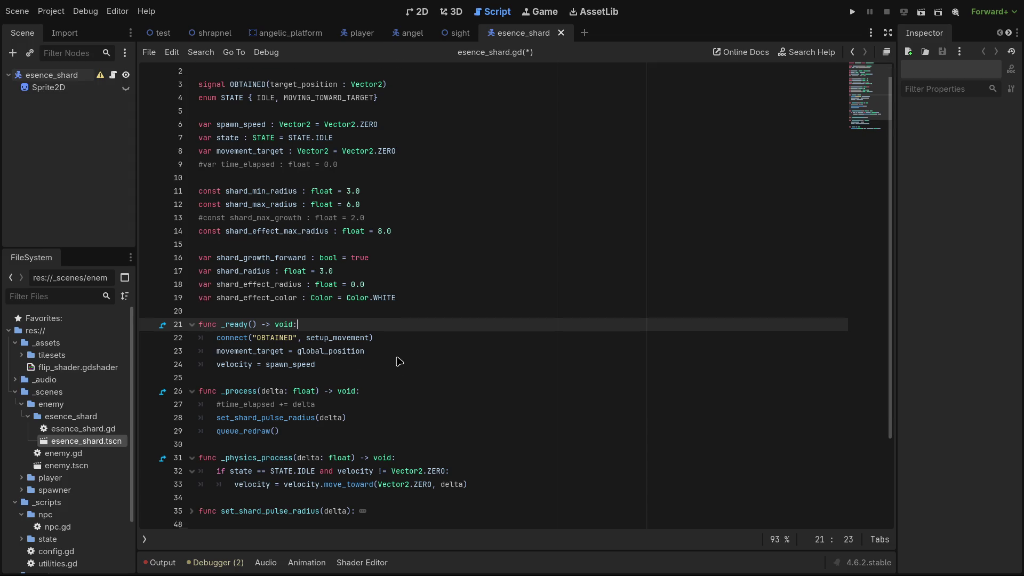
pyautogui.scroll(-3, 399, 362)
pyautogui.hotkey('ctrl', 's')
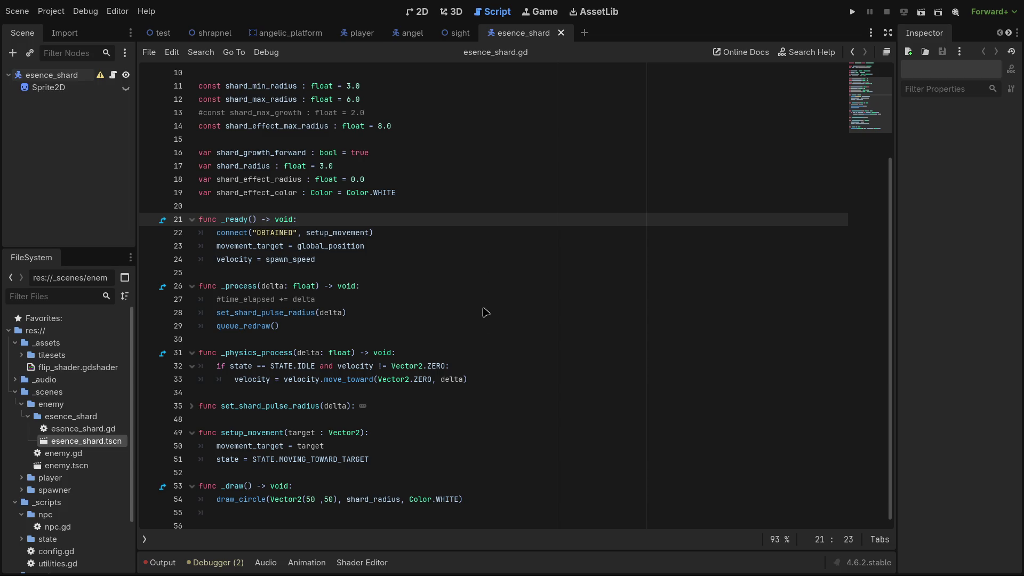
# Place the caret on an empty line inside _draw, next to the white draw_circle call.
pyautogui.click(489, 273)
pyautogui.scroll(2, 495, 296)
pyautogui.scroll(-2, 503, 306)
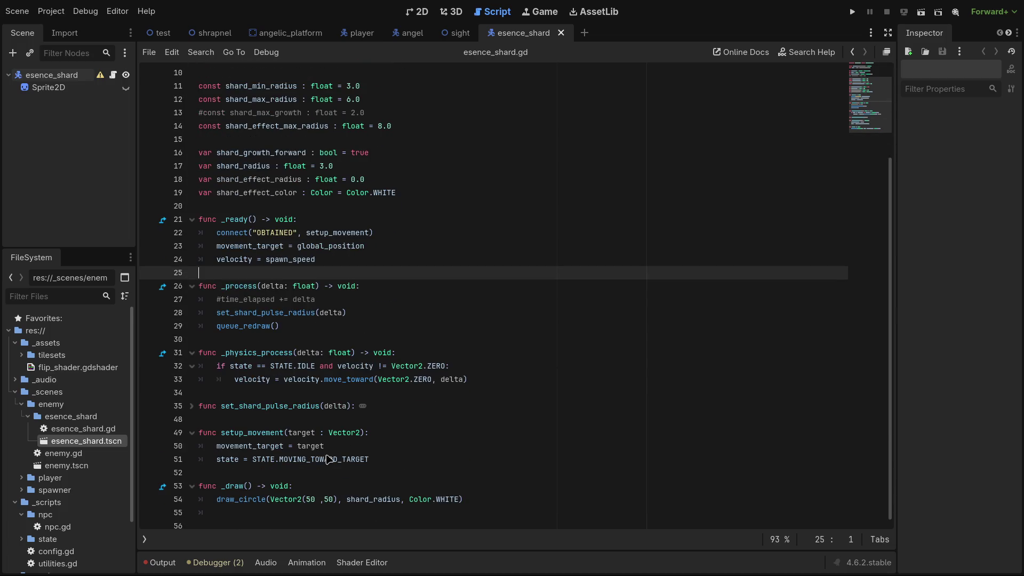
pyautogui.click(251, 512)
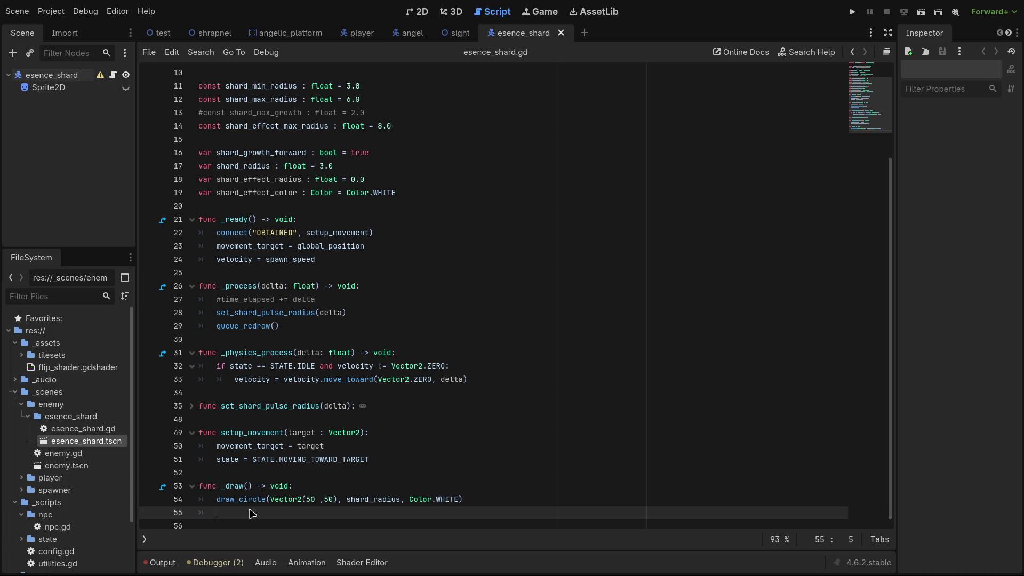
# Put a new draw_circle on its own line above the existing draw_circle call.
pyautogui.write('dra')
pyautogui.write('w')
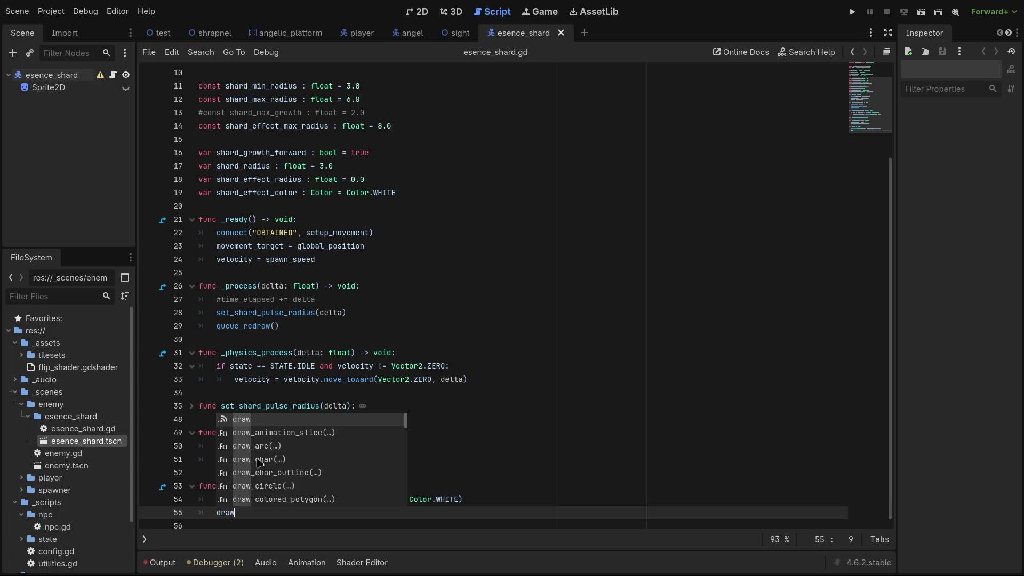
pyautogui.write('_circle')
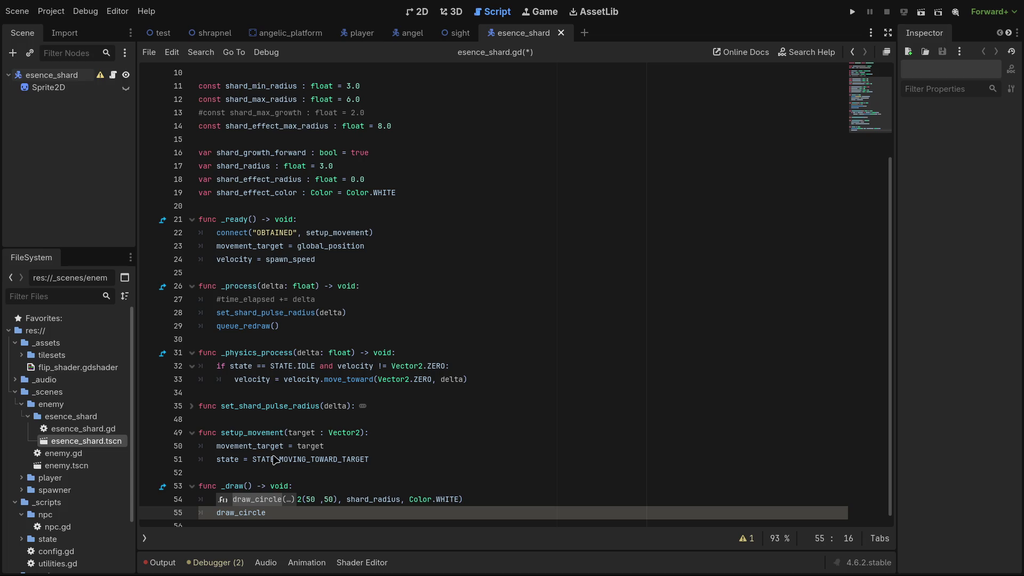
pyautogui.click(335, 472)
pyautogui.moveTo(267, 512); pyautogui.dragTo(225, 513)
pyautogui.doubleClick(225, 513)
pyautogui.press('BackSpace')
pyautogui.click(218, 502)
pyautogui.hotkey('ctrl', 'z')
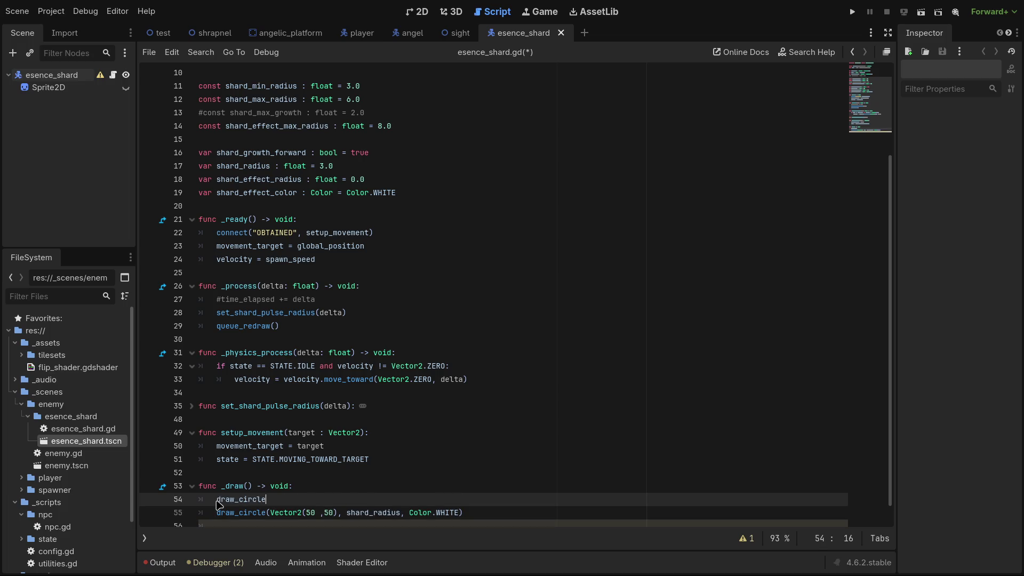
# Give it the arguments Vector2(50, 50) and shard_effect_radius.
pyautogui.write('(')
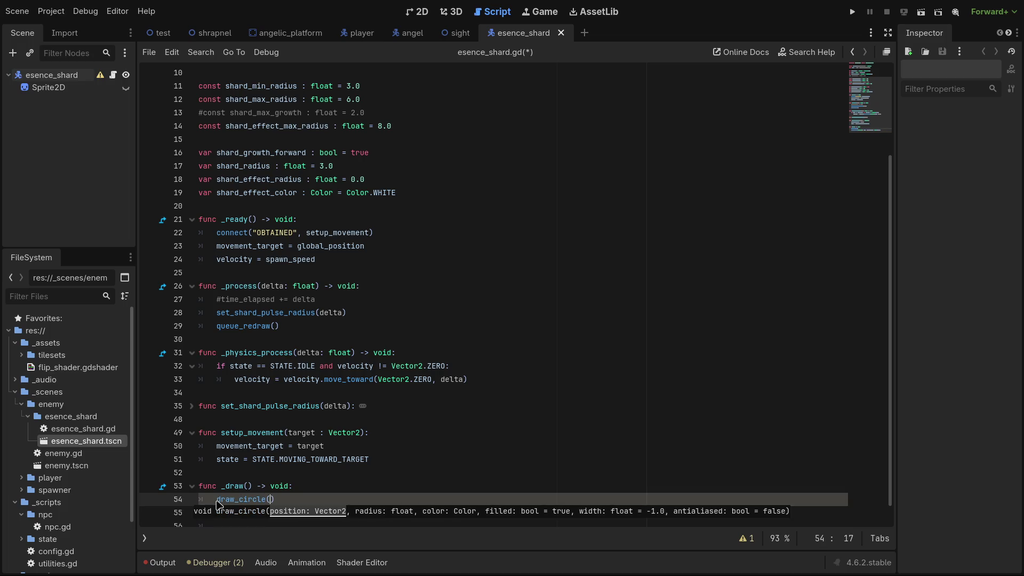
pyautogui.write('Vector2/')
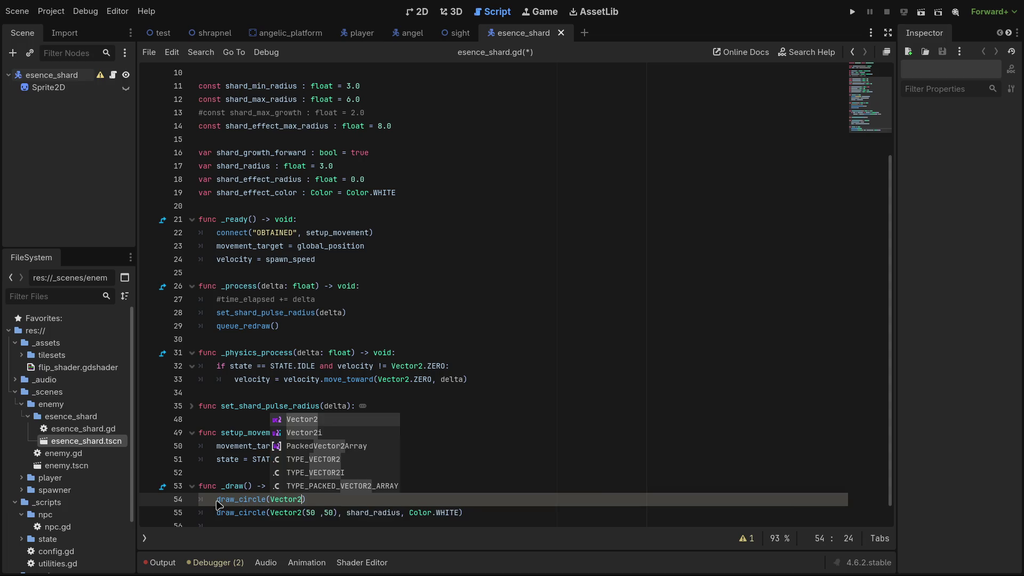
pyautogui.press('BackSpace')
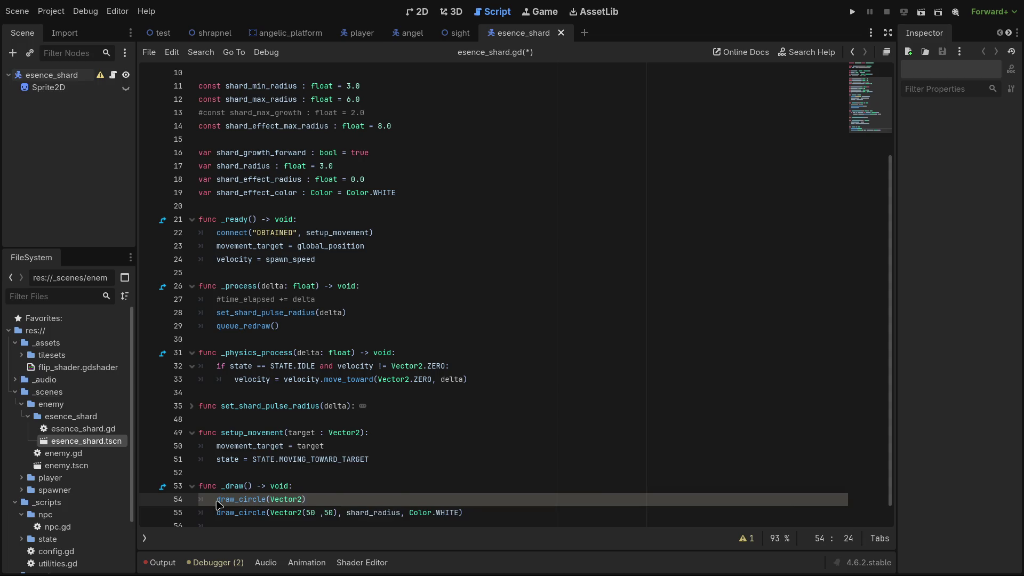
pyautogui.write('(50, 50')
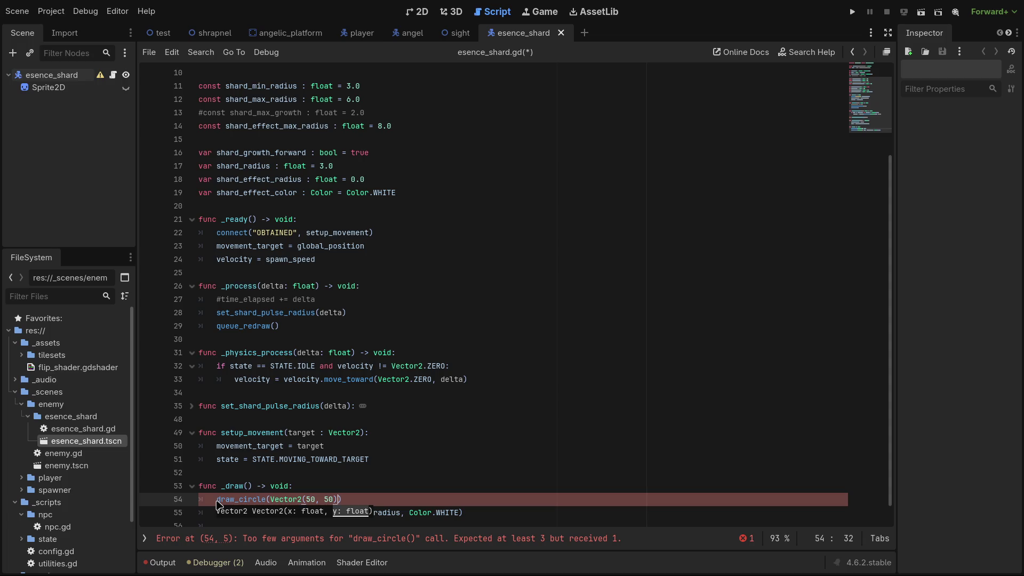
pyautogui.write('sh')
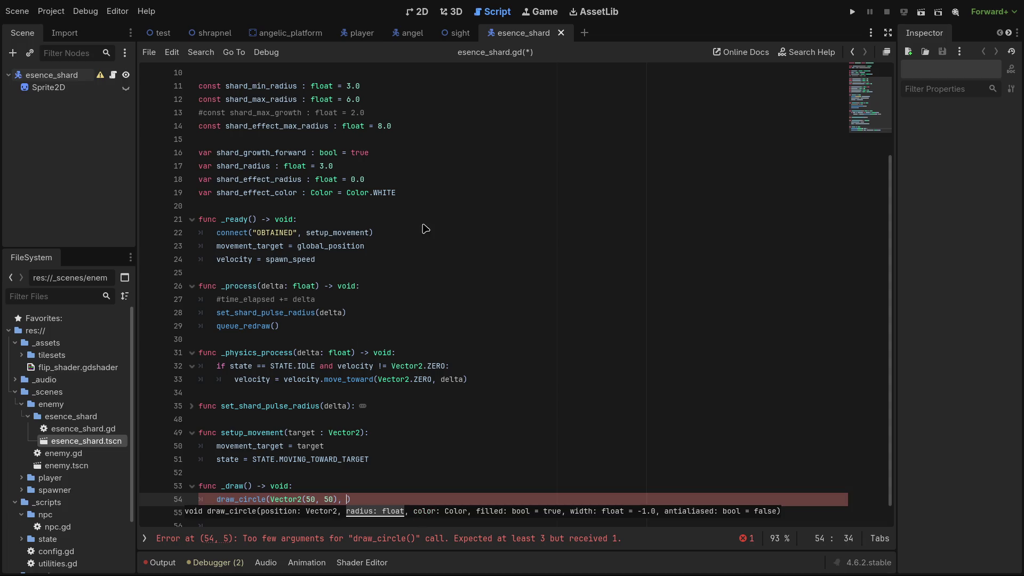
pyautogui.write('ard')
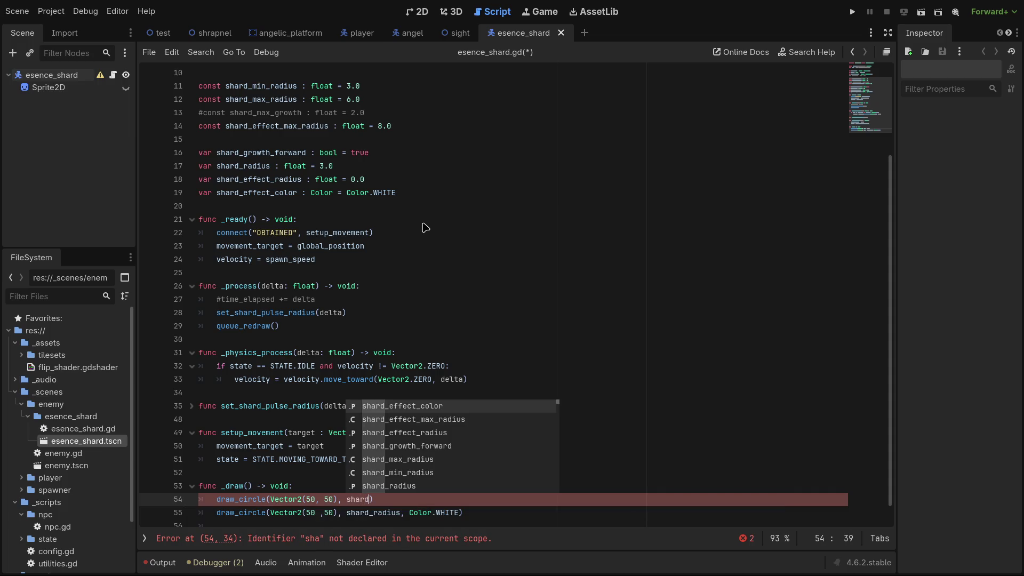
pyautogui.press('Down')
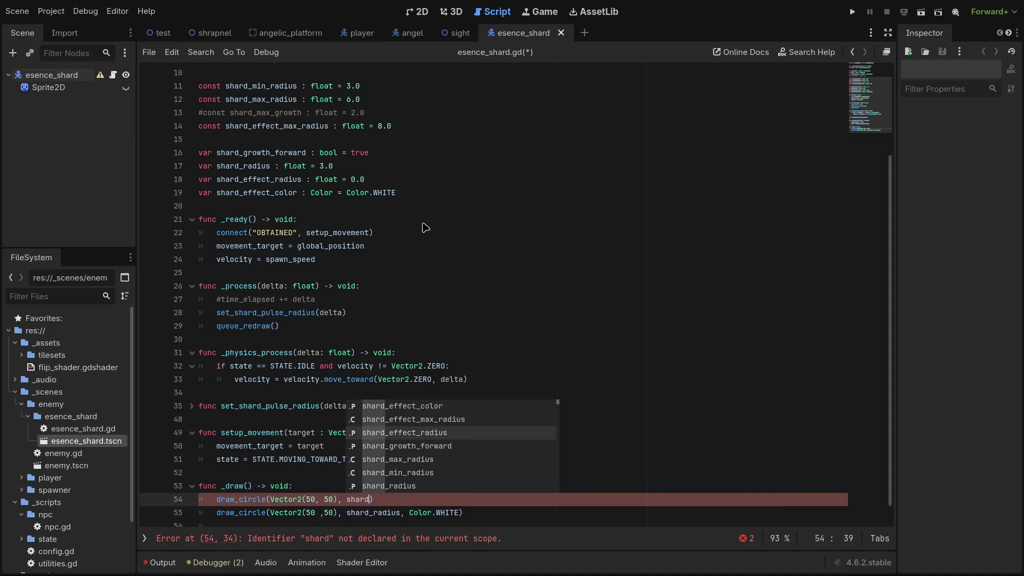
pyautogui.press('Return')
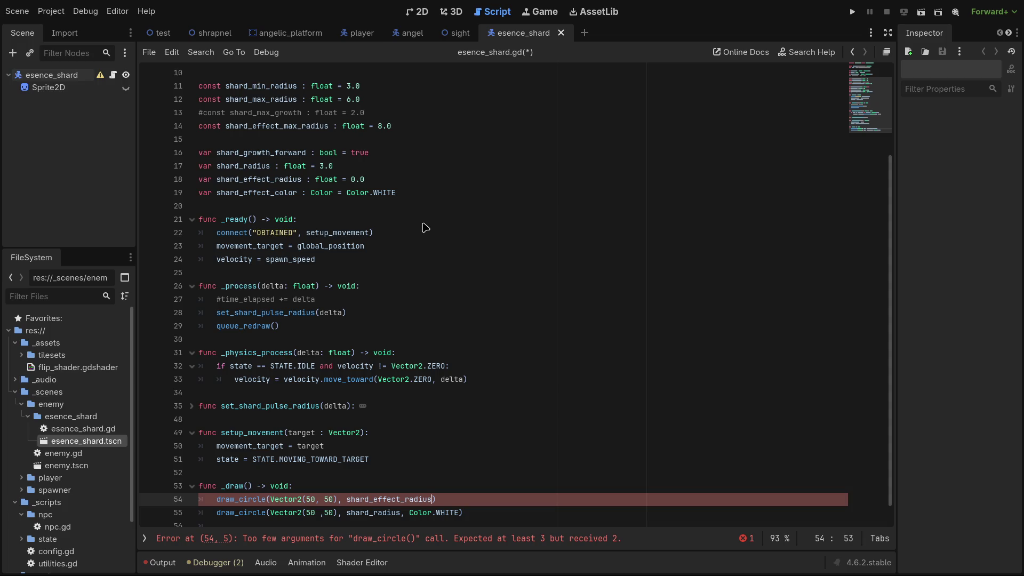
pyautogui.scroll(3, 425, 228)
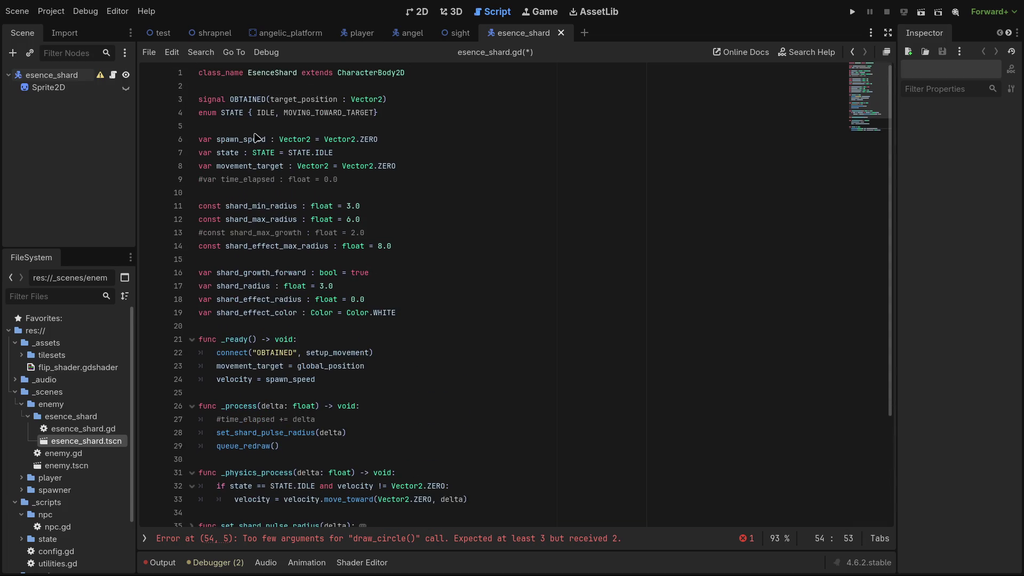
# Insert 'signal EFFECT_FINISHED' on line 4, with a blank line before the enum.
pyautogui.click(404, 104)
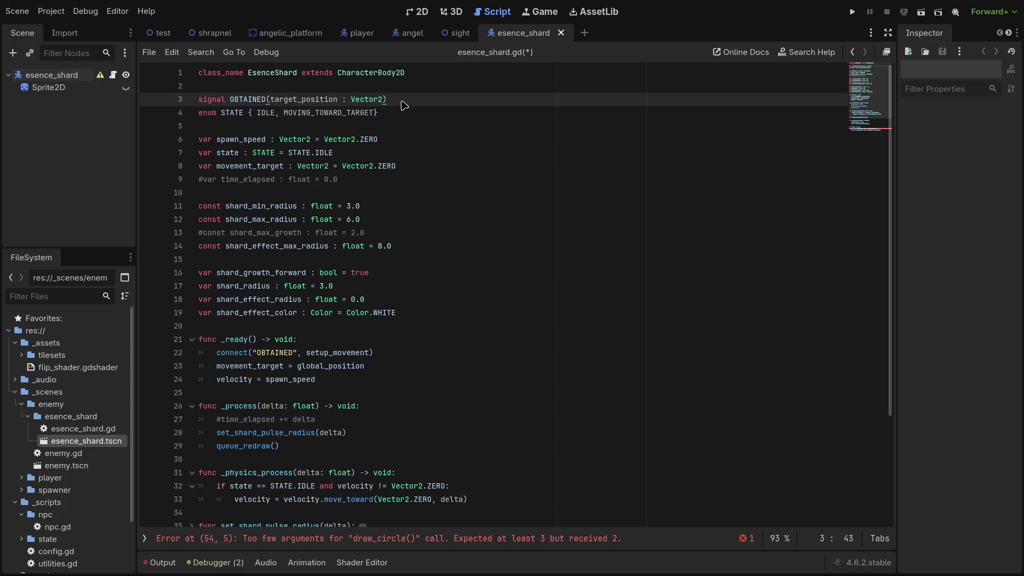
pyautogui.press('Return')
pyautogui.press('Return')
pyautogui.press('Up')
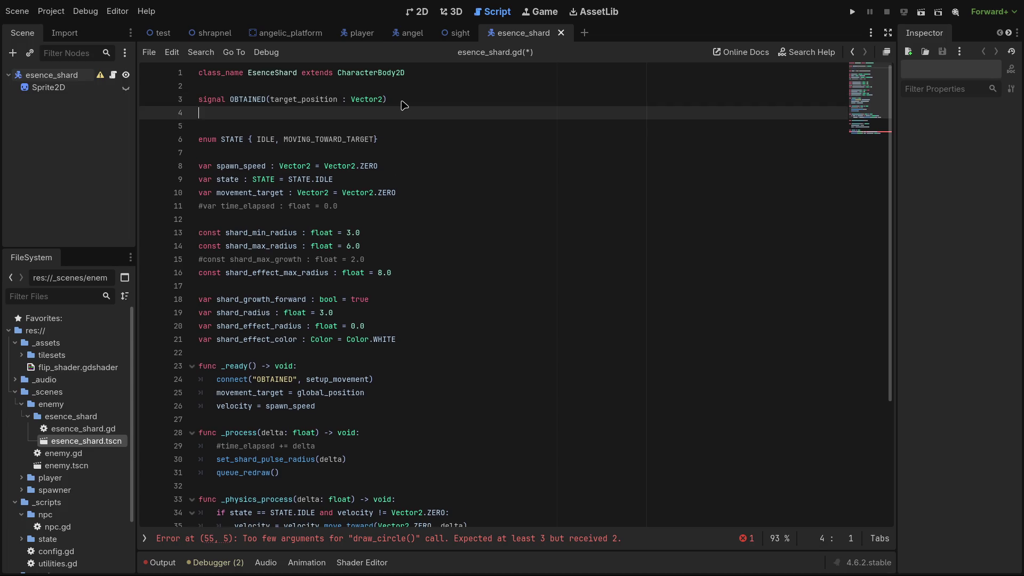
pyautogui.write('signal ')
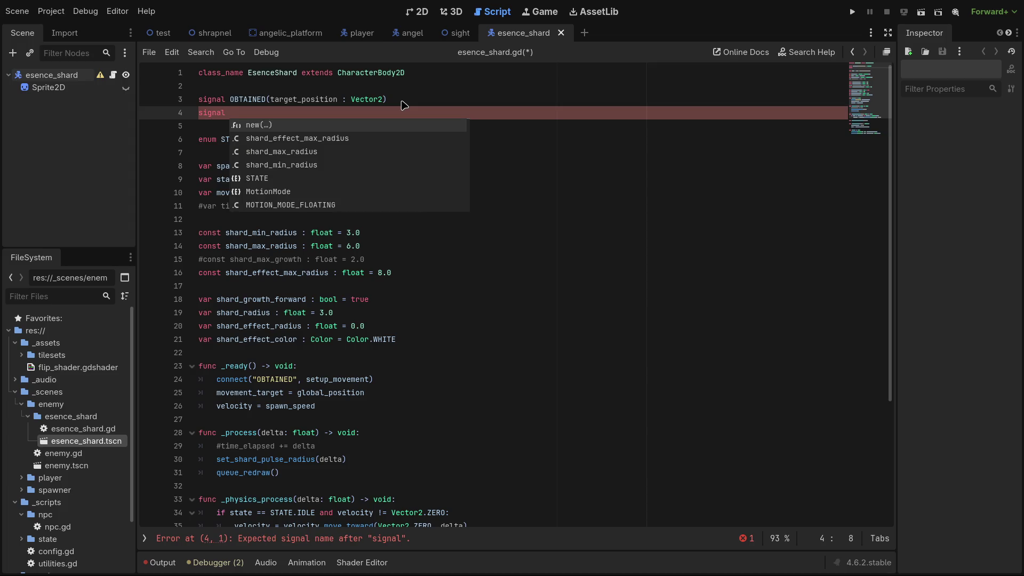
pyautogui.write('EFFECT')
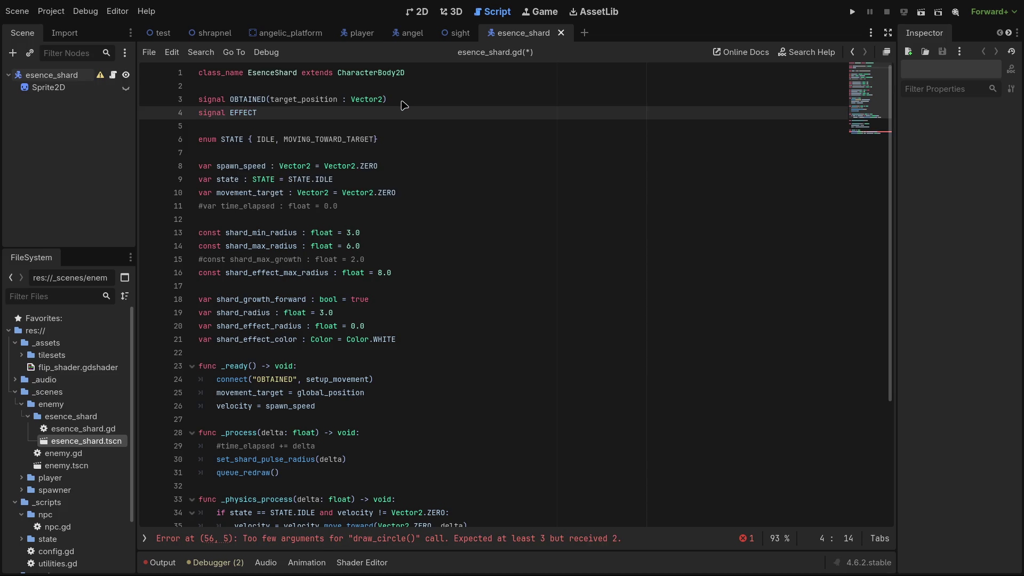
pyautogui.write('_')
pyautogui.write('R')
pyautogui.write('EACHED')
pyautogui.press('BackSpace')
pyautogui.press('BackSpace')
pyautogui.press('BackSpace')
pyautogui.write('FINISHED')
# Add shard_effect_color as the color argument of the effect draw_circle call.
pyautogui.click(473, 299)
pyautogui.scroll(-4, 472, 317)
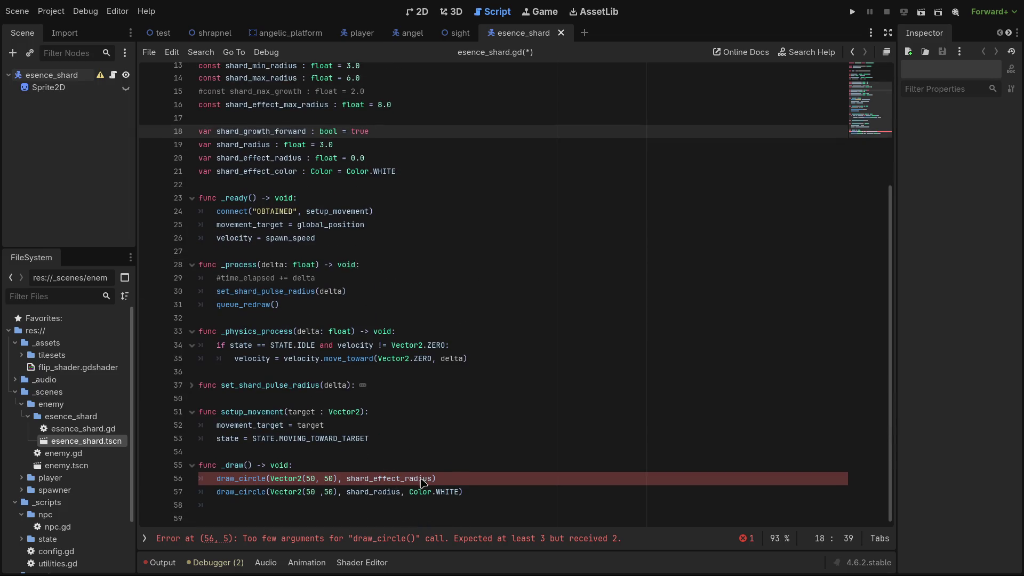
pyautogui.click(437, 479)
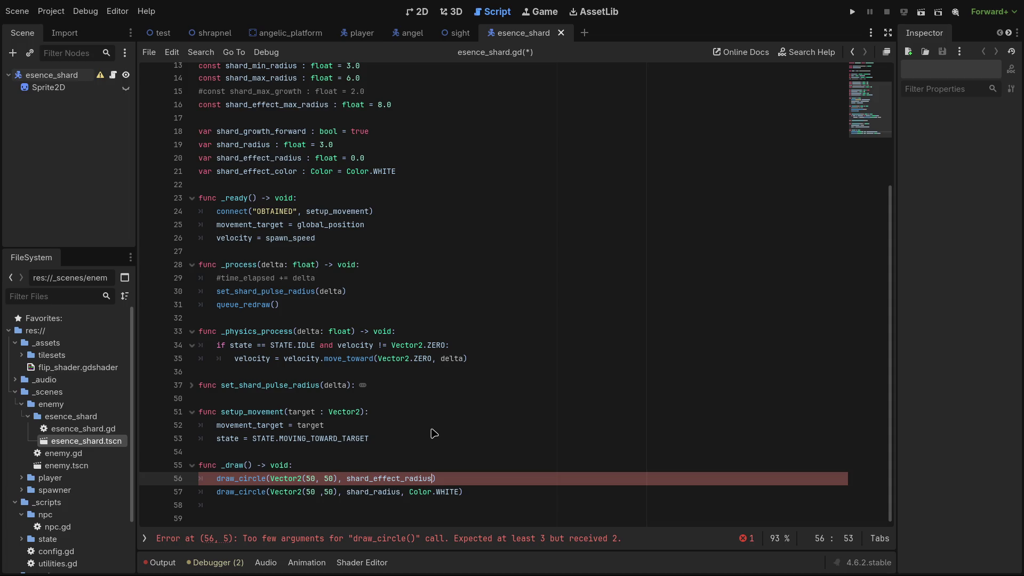
pyautogui.write(',')
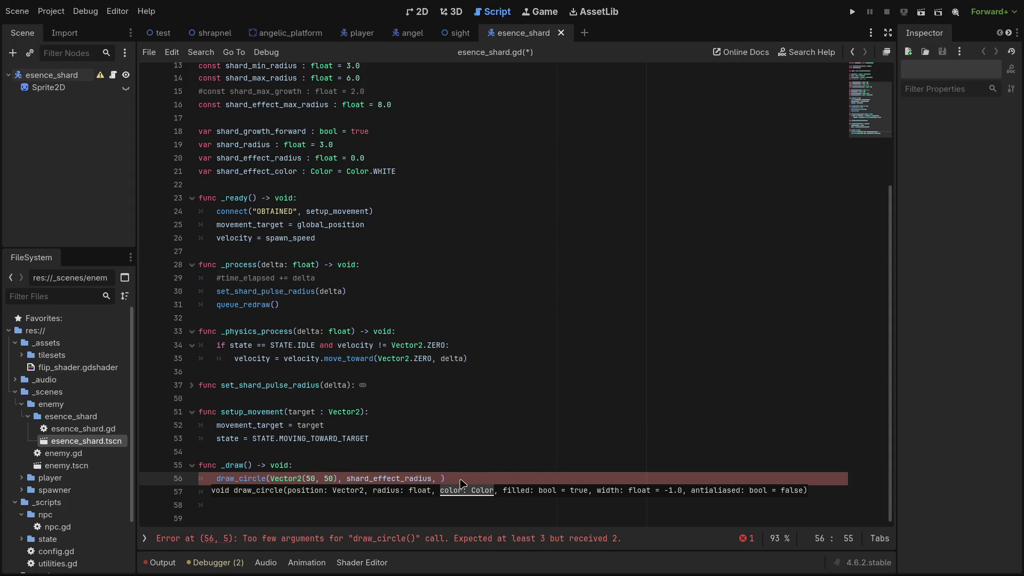
pyautogui.press('Escape')
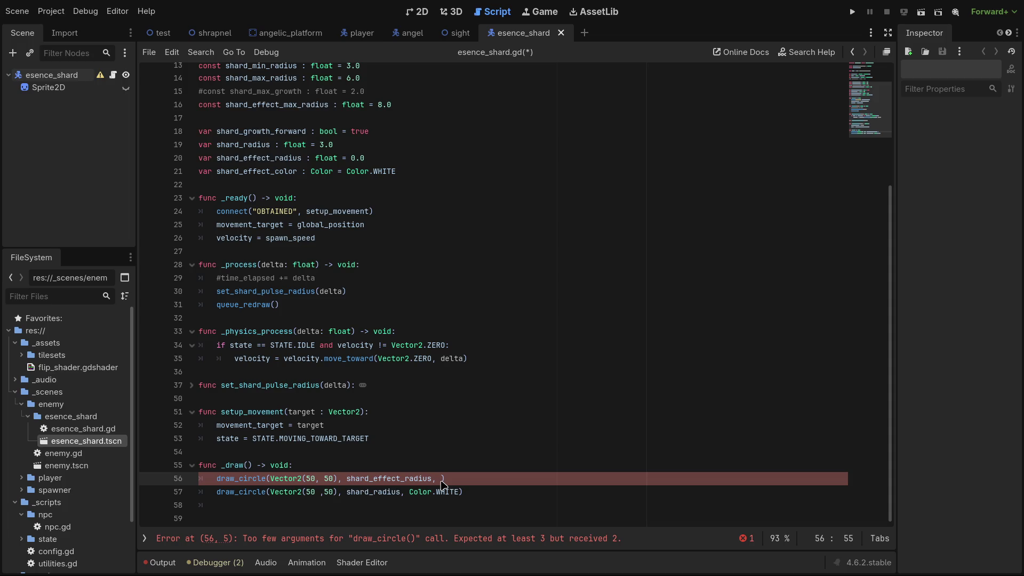
pyautogui.press('BackSpace')
pyautogui.press('BackSpace')
pyautogui.write(', ')
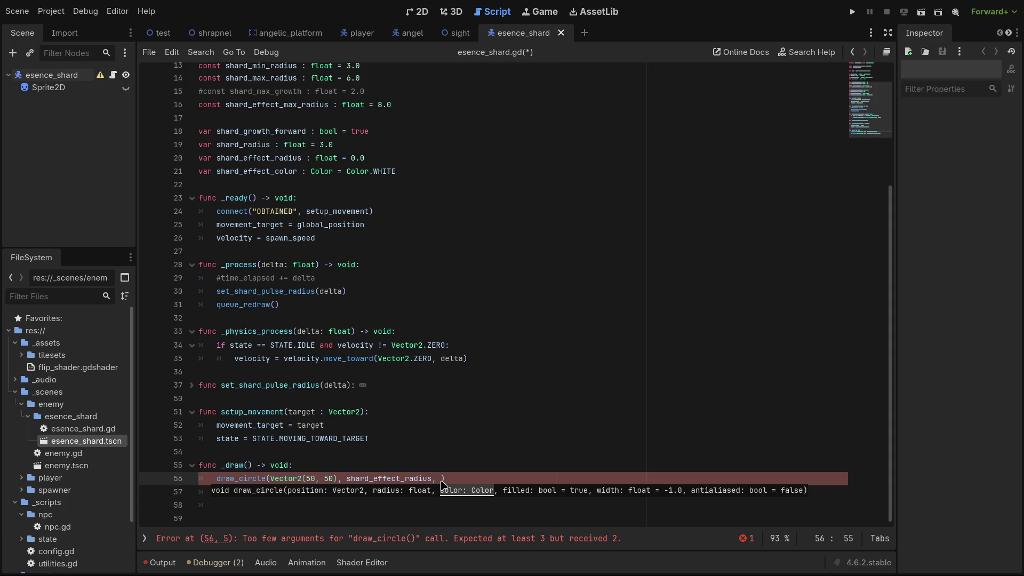
pyautogui.write('shard')
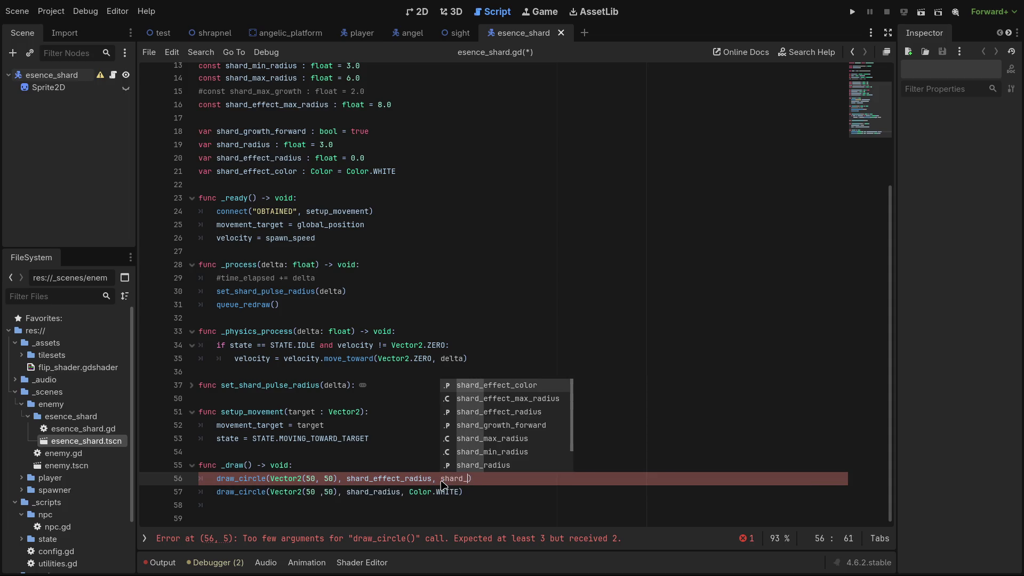
pyautogui.press('Escape')
pyautogui.write('_effe')
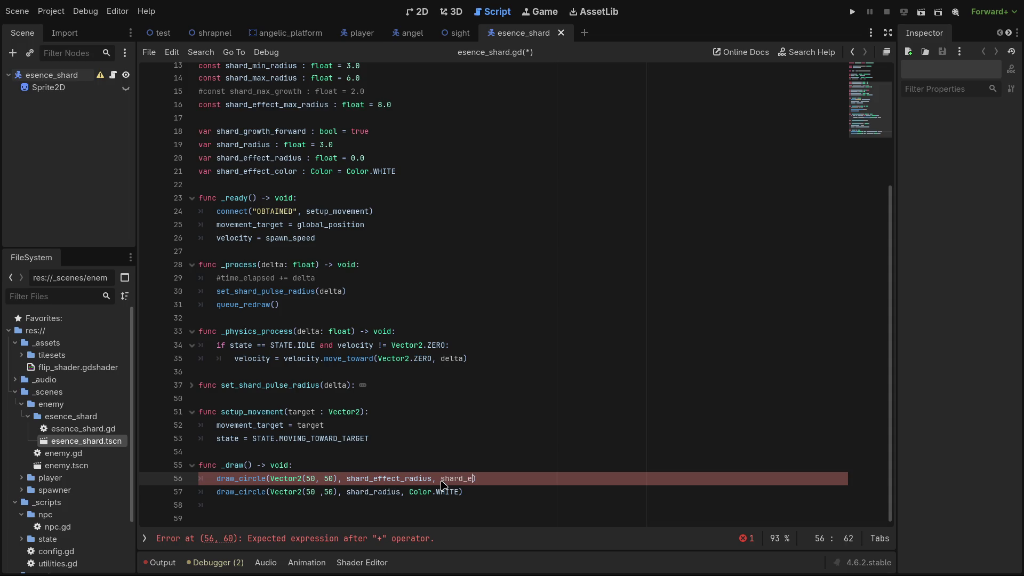
pyautogui.write('ct_color')
pyautogui.press('Return')
pyautogui.press('BackSpace')
pyautogui.press('BackSpace')
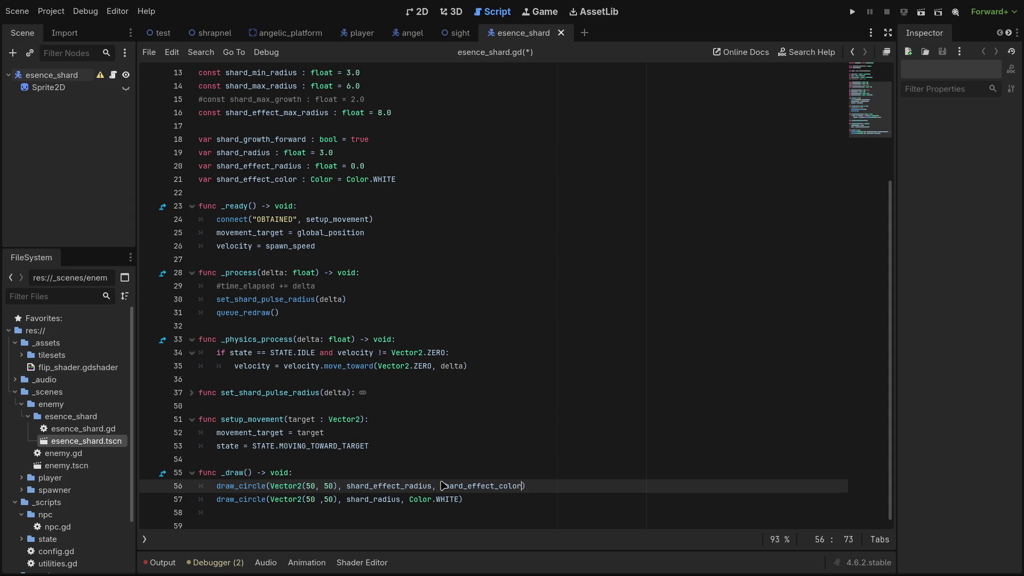
# Finish the call with false and 2.0 as filled and width, then save.
pyautogui.write(', ')
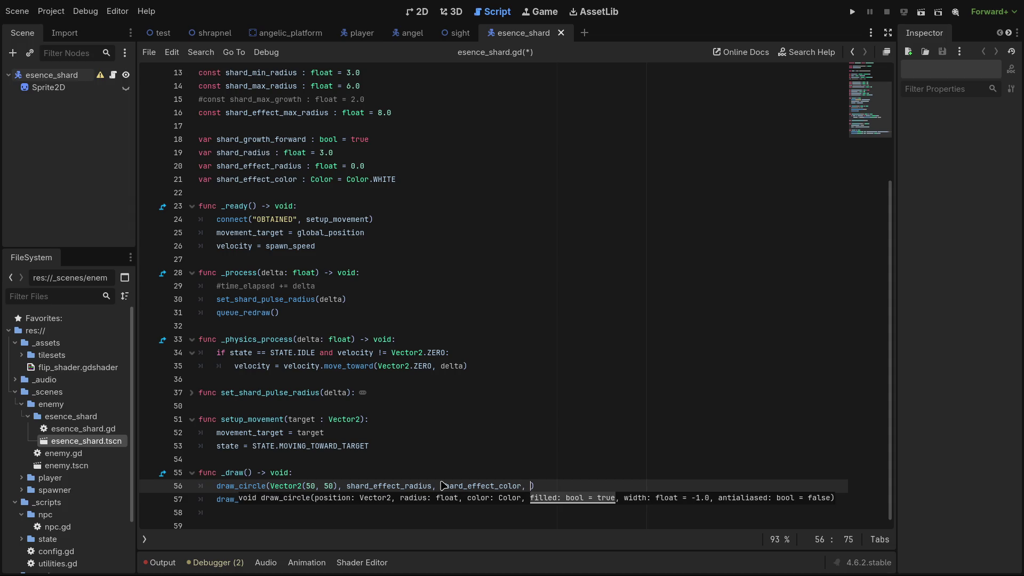
pyautogui.write('filled =')
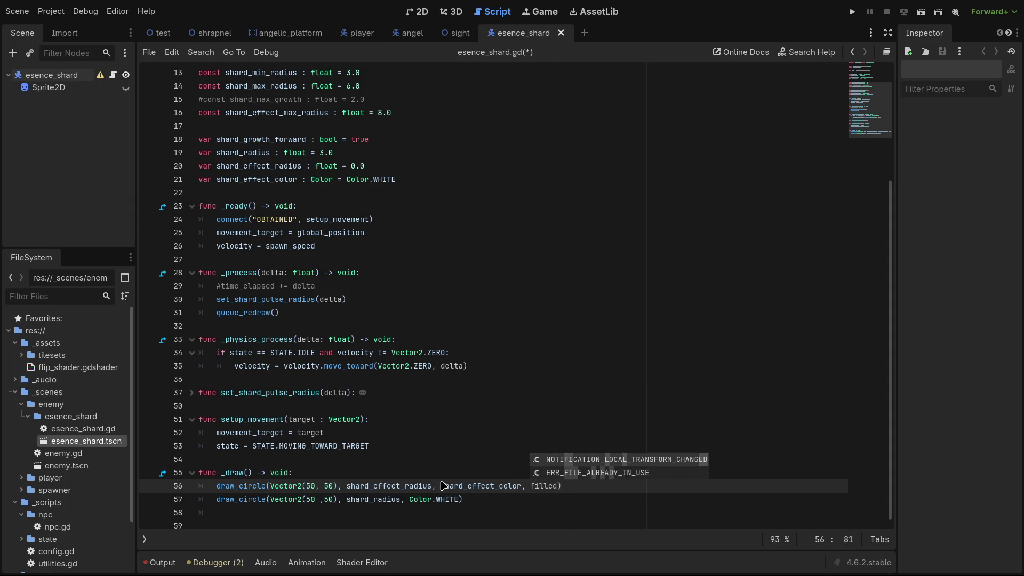
pyautogui.write(' false,')
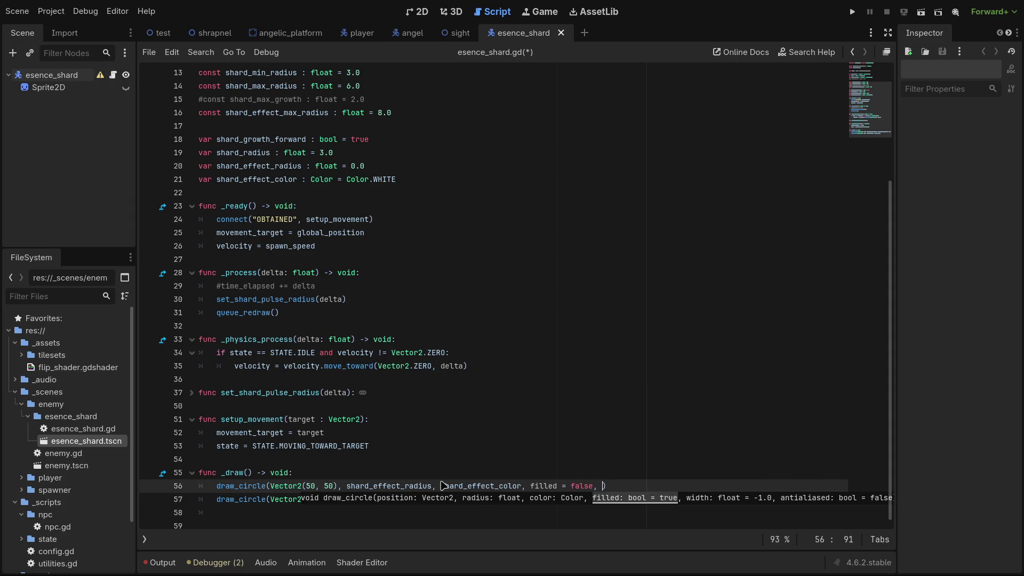
pyautogui.press('BackSpace')
pyautogui.press('BackSpace')
pyautogui.press('BackSpace')
pyautogui.write('false')
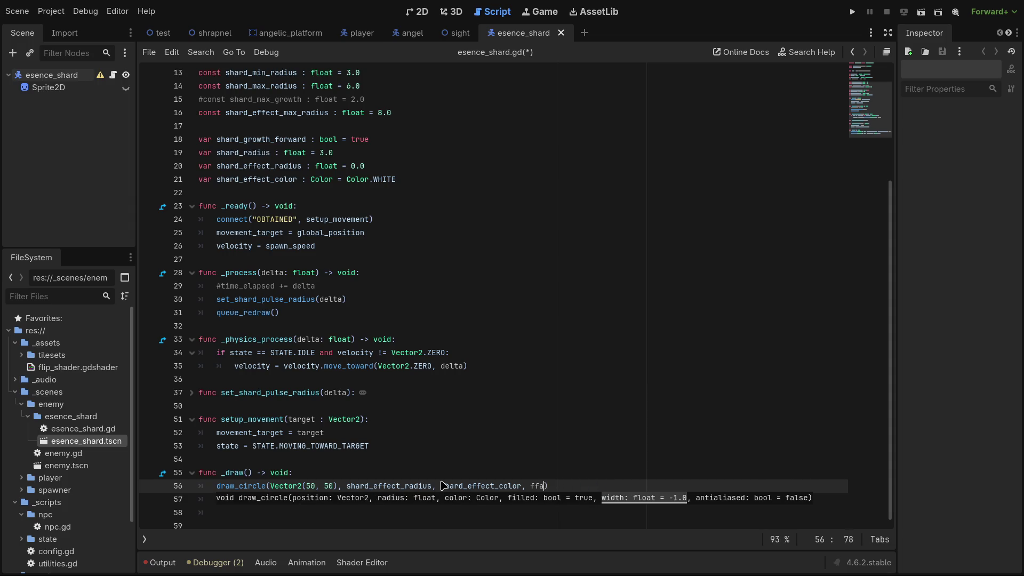
pyautogui.press('BackSpace')
pyautogui.press('BackSpace')
pyautogui.press('BackSpace')
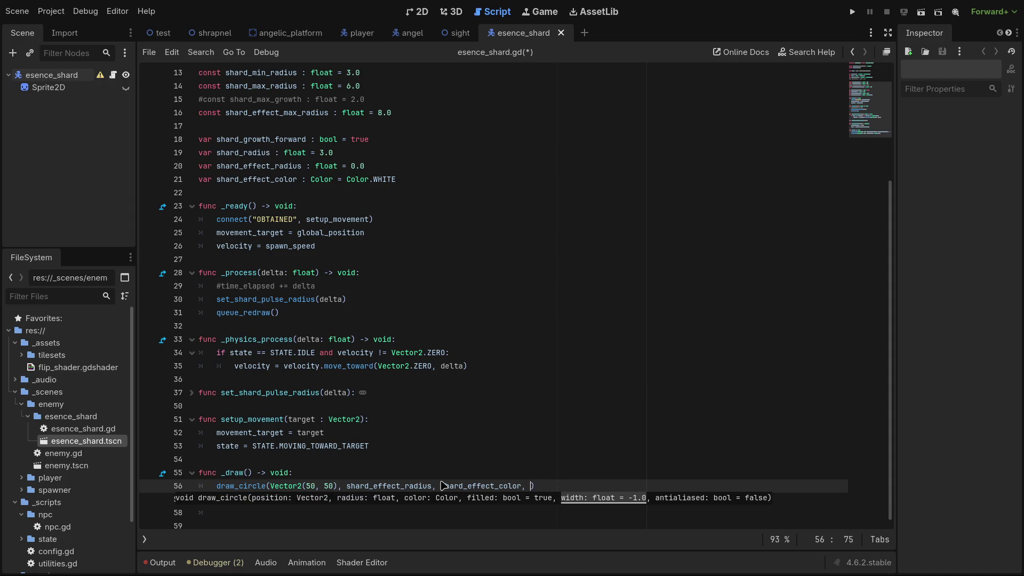
pyautogui.write('false')
pyautogui.press('BackSpace')
pyautogui.press('BackSpace')
pyautogui.press('BackSpace')
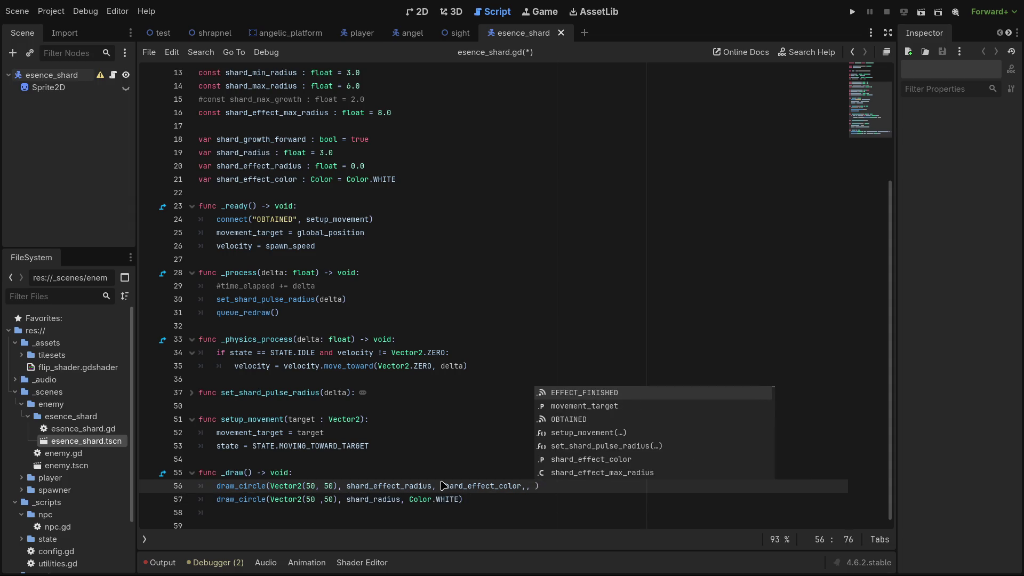
pyautogui.write('false')
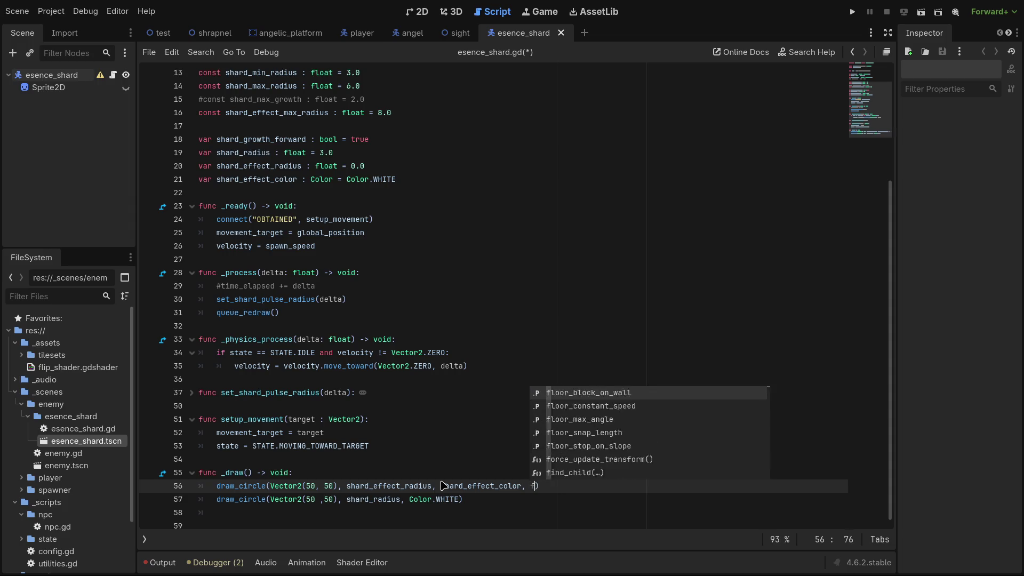
pyautogui.write(', 2')
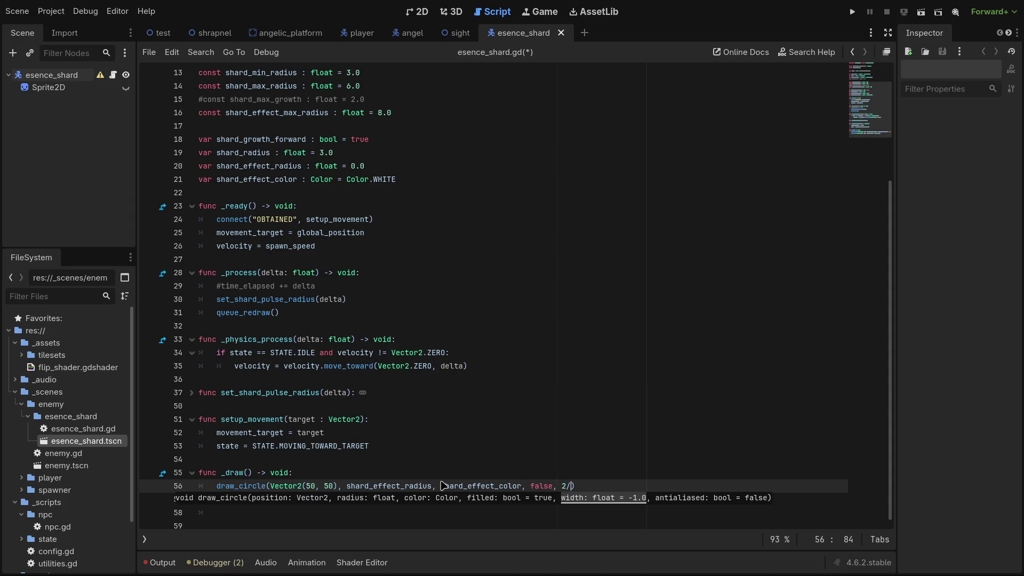
pyautogui.write('.0')
pyautogui.hotkey('ctrl', 's')
pyautogui.click(393, 475)
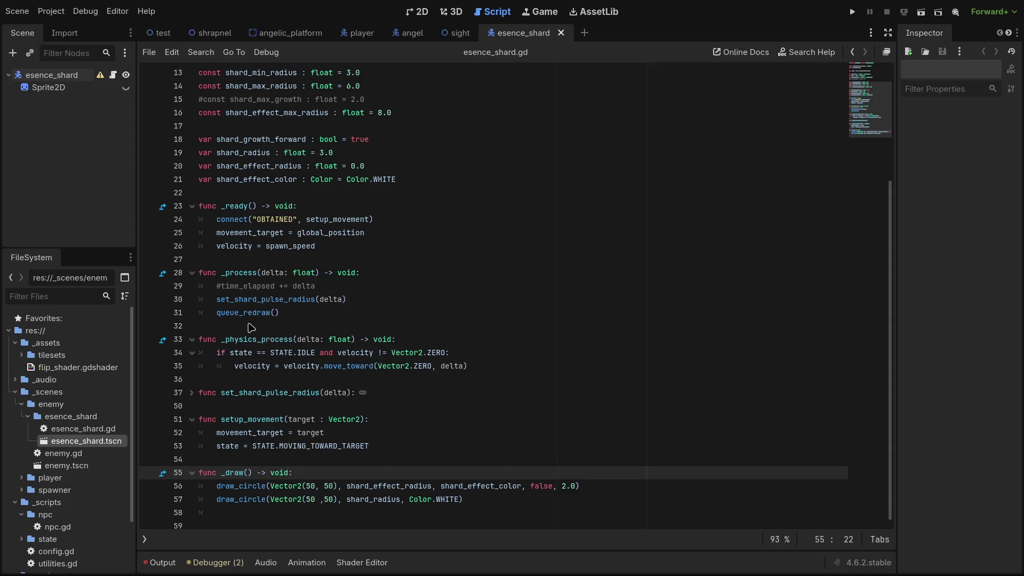
pyautogui.click(311, 301)
# Shorten set_shard_pulse_radius to set_shard_pulse in the line 30 call and the line 37 definition.
pyautogui.moveTo(314, 301); pyautogui.dragTo(285, 301)
pyautogui.press('BackSpace')
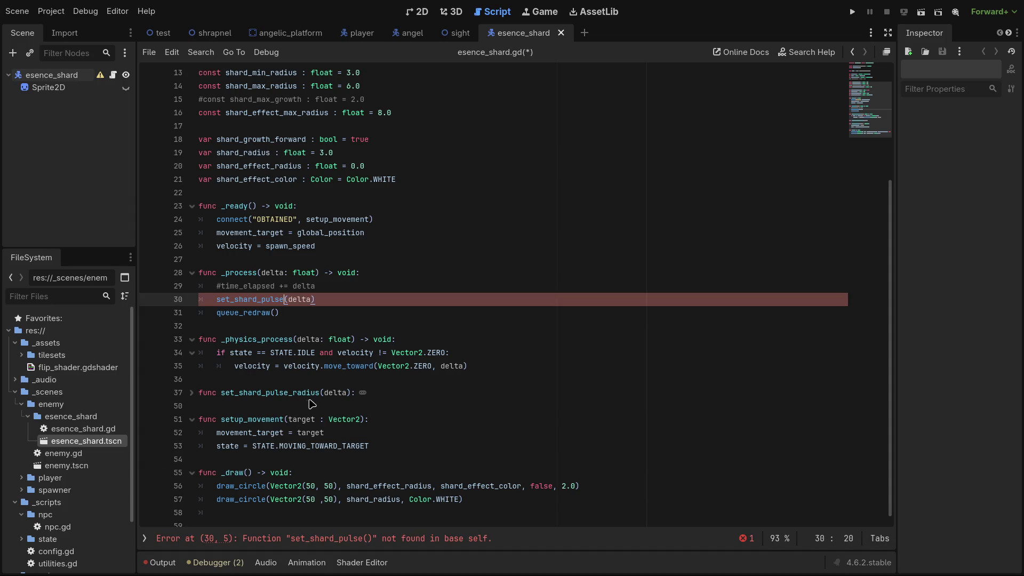
pyautogui.click(316, 393)
pyautogui.moveTo(319, 393); pyautogui.dragTo(291, 395)
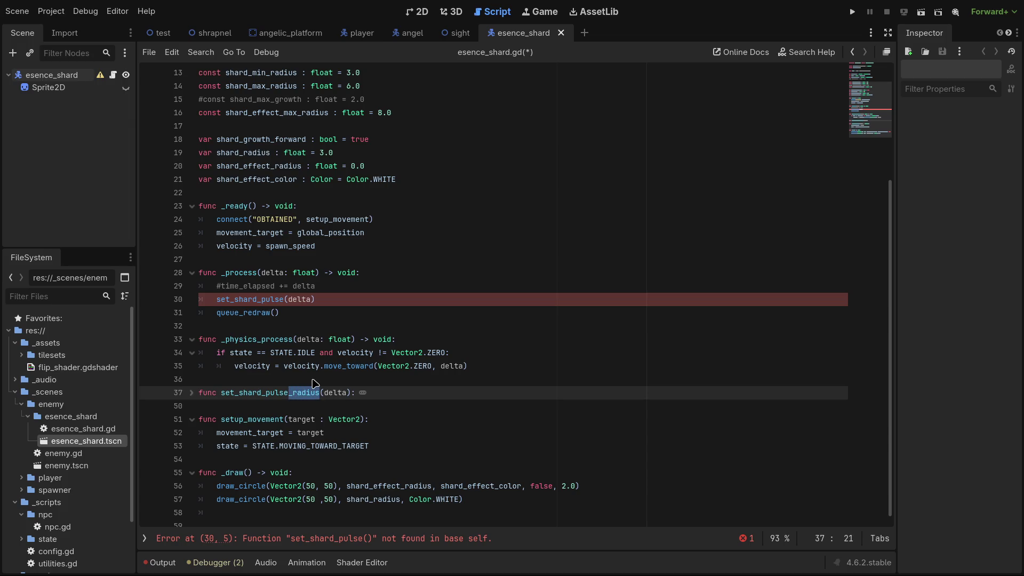
pyautogui.press('BackSpace')
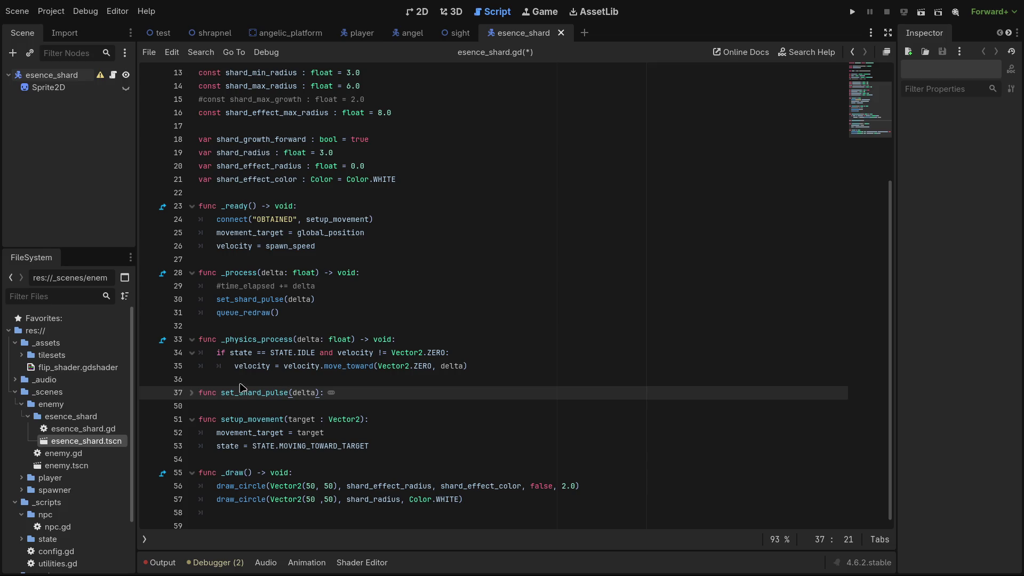
pyautogui.click(192, 393)
# Add an empty indented line after the clamp in set_shard_pulse, then switch to the shrapnel scene.
pyautogui.scroll(-4, 299, 373)
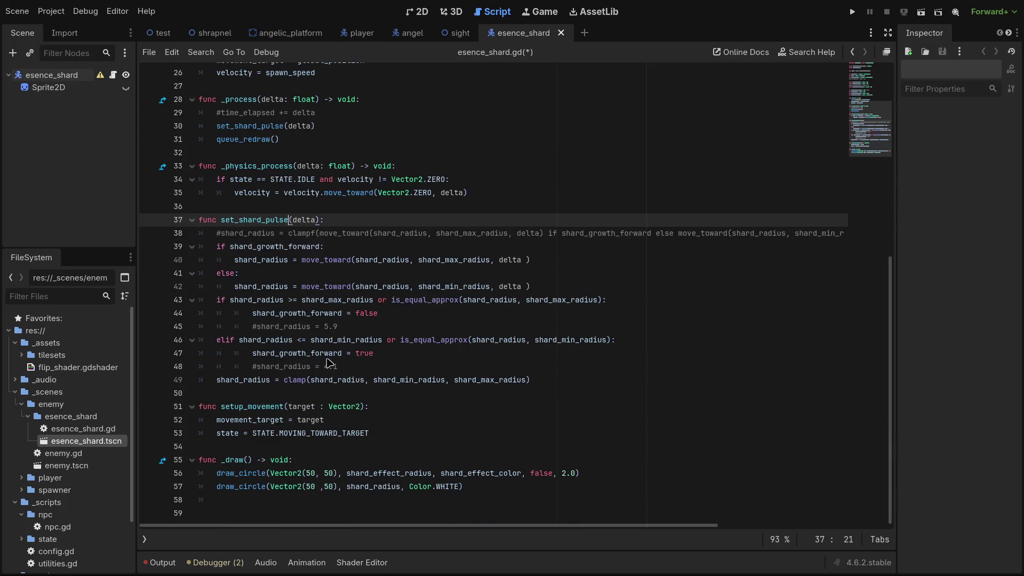
pyautogui.click(203, 393)
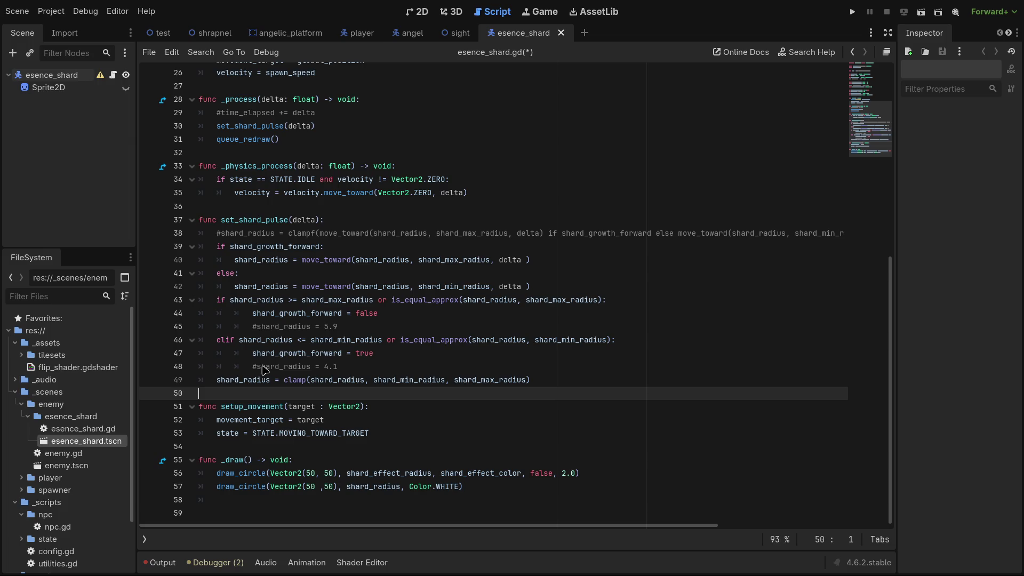
pyautogui.press('Return')
pyautogui.press('Up')
pyautogui.press('Tab')
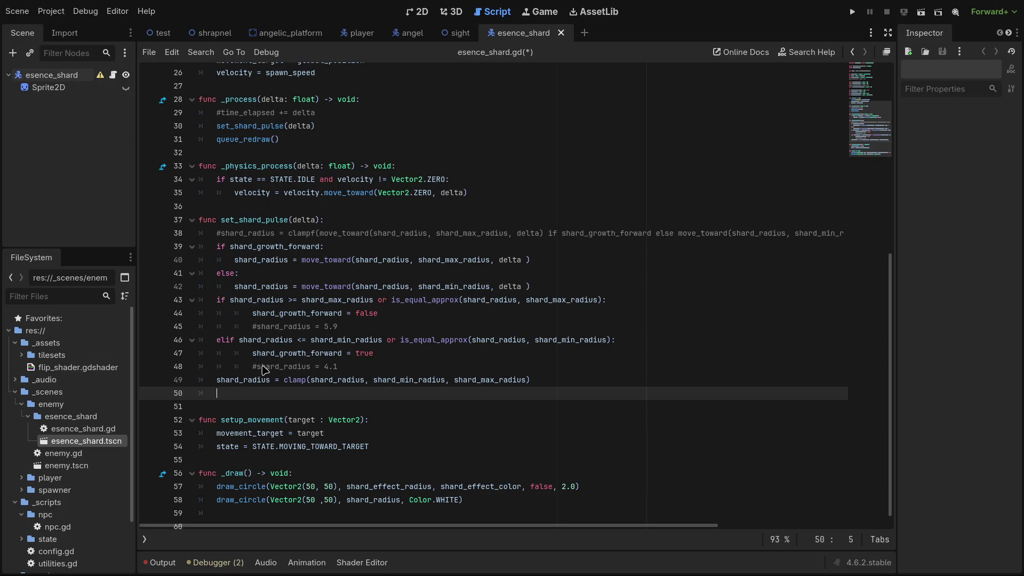
pyautogui.write('pos')
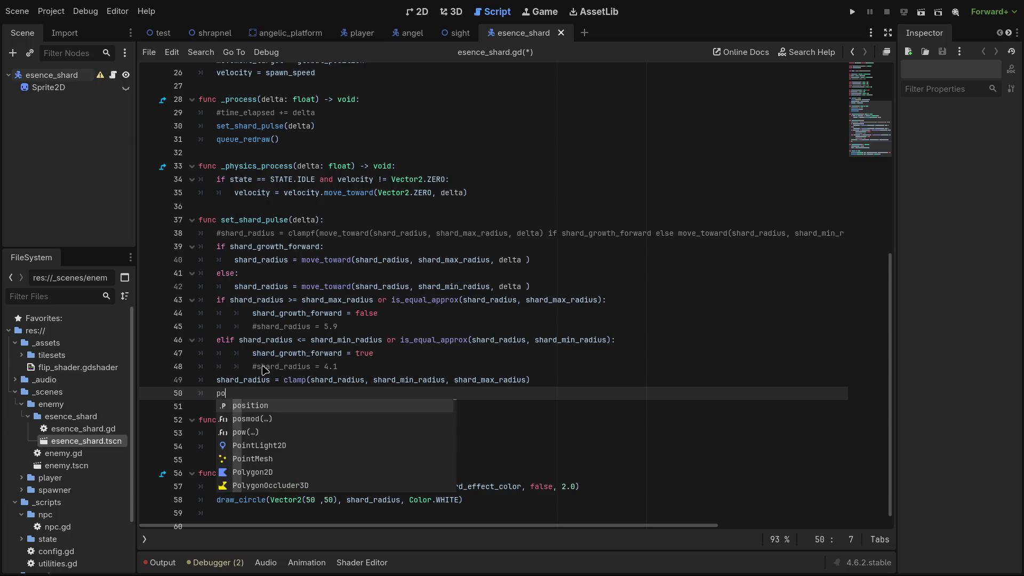
pyautogui.press('BackSpace')
pyautogui.press('BackSpace')
pyautogui.press('BackSpace')
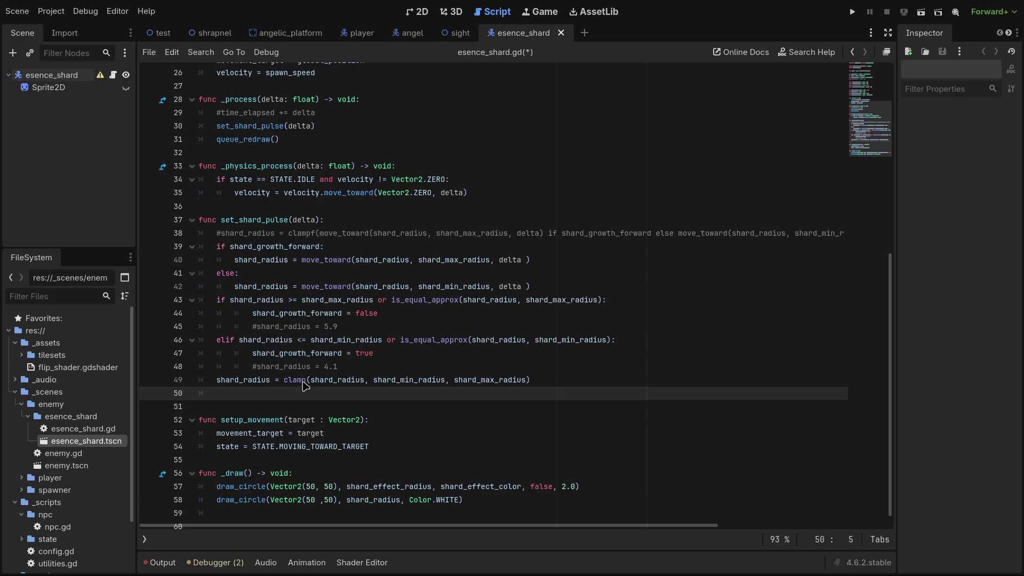
pyautogui.scroll(4, 305, 422)
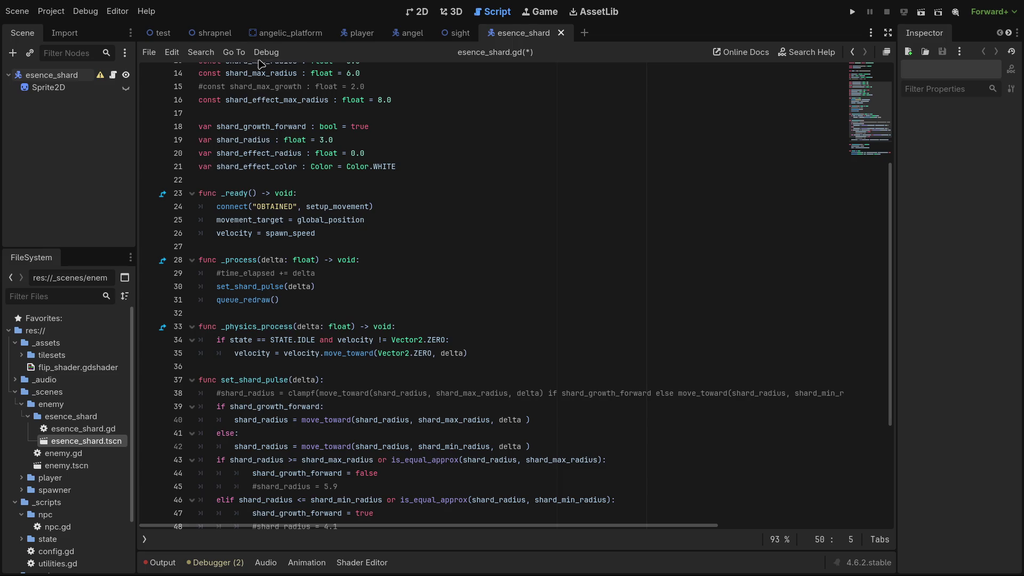
pyautogui.click(212, 33)
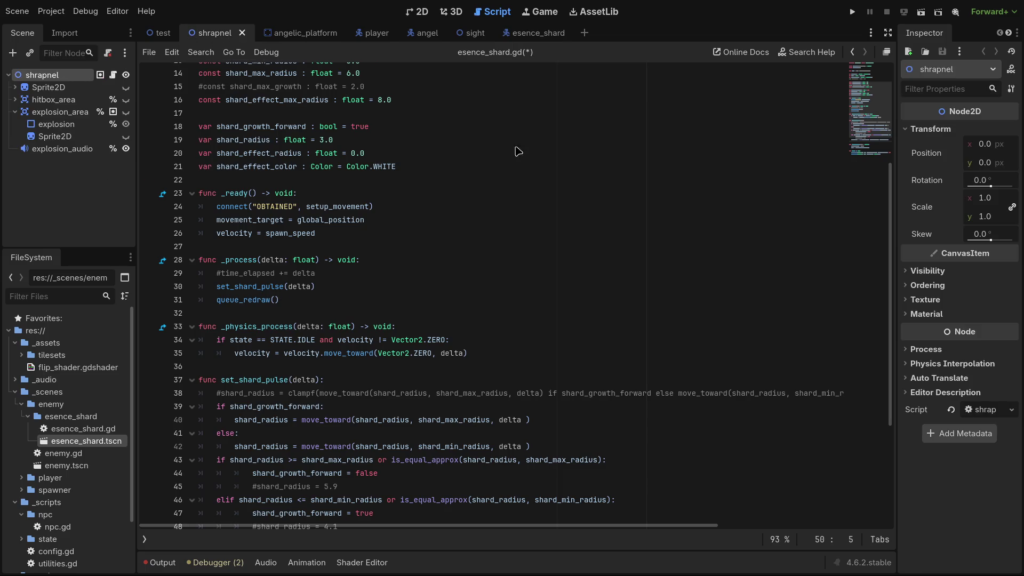
# Toggle the side docks, show the scripts list and method outline, and save esence_shard.gd.
pyautogui.click(888, 34)
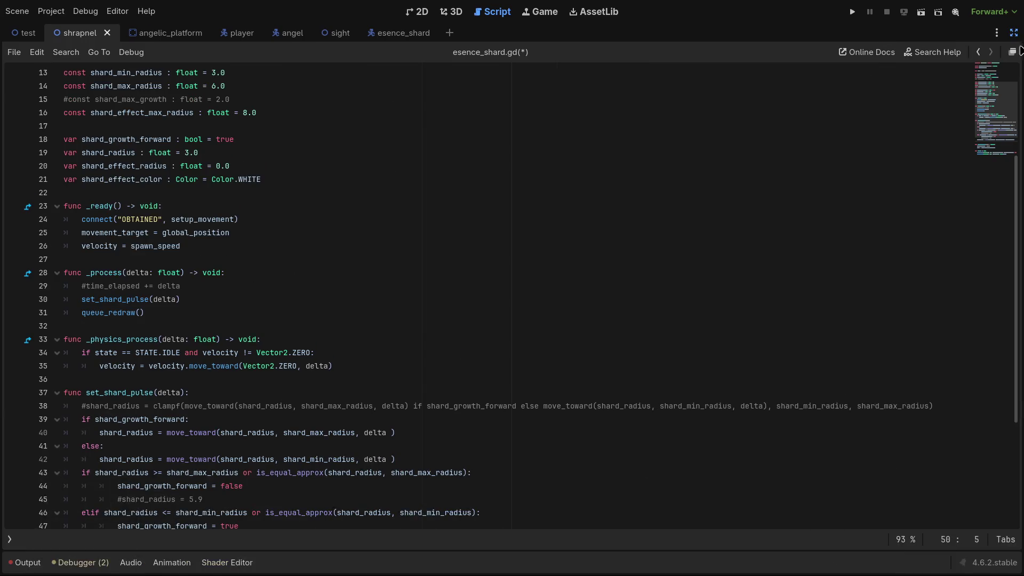
pyautogui.click(1013, 32)
pyautogui.click(149, 219)
pyautogui.click(144, 539)
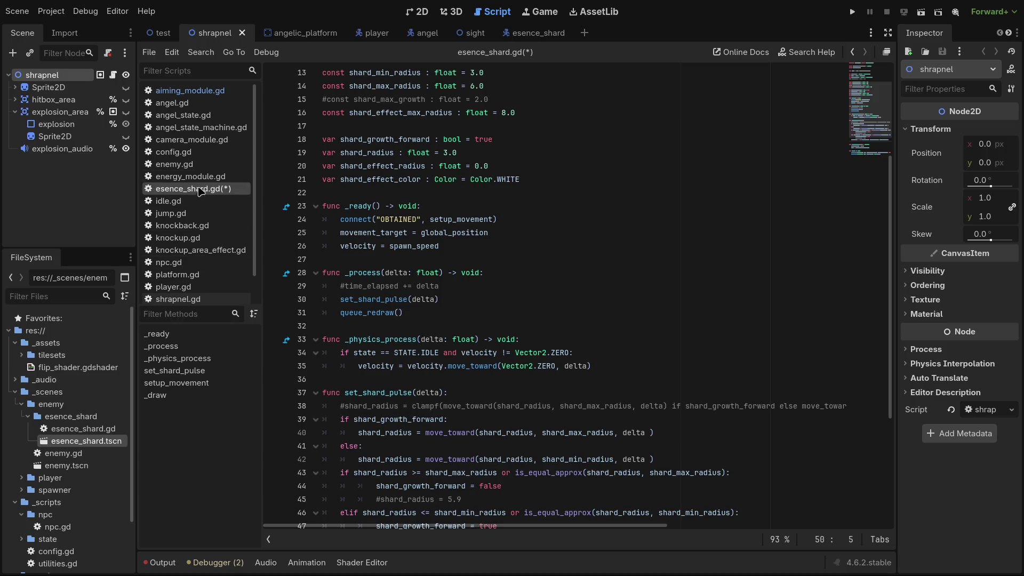
pyautogui.click(504, 260)
pyautogui.hotkey('ctrl', 's')
# Look through aiming_module.gd and shrapnel.gd, select its 25.0 growth ratio, then return to esence_shard.gd.
pyautogui.scroll(-4, 495, 299)
pyautogui.scroll(-1, 495, 299)
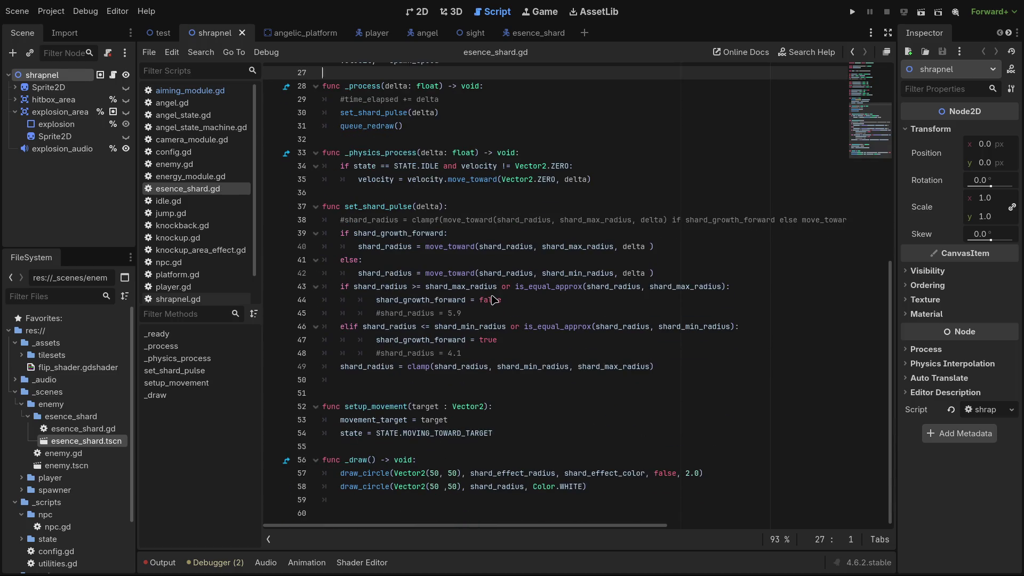
pyautogui.click(198, 90)
pyautogui.scroll(-1, 195, 231)
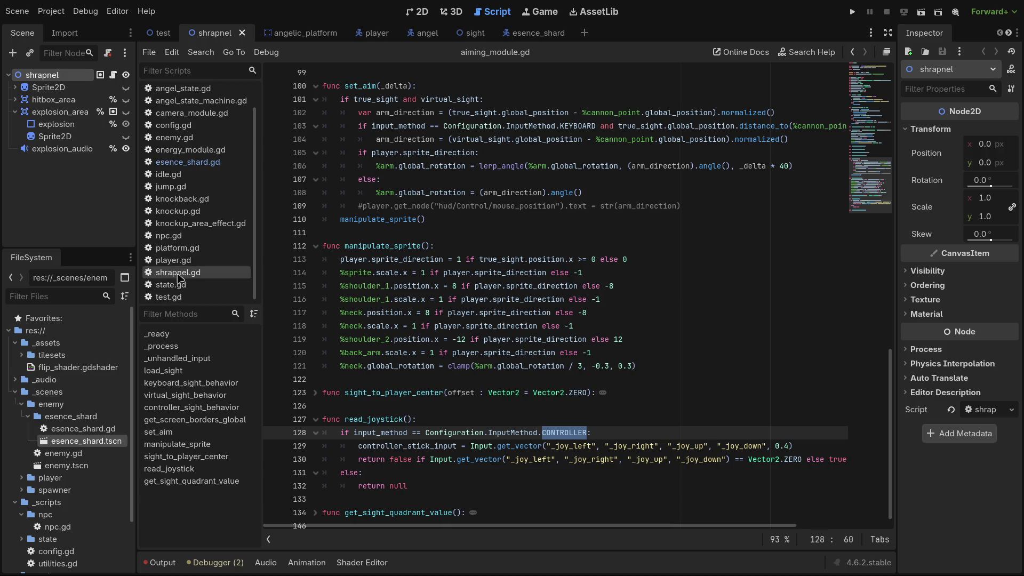
pyautogui.click(178, 272)
pyautogui.scroll(-3, 536, 318)
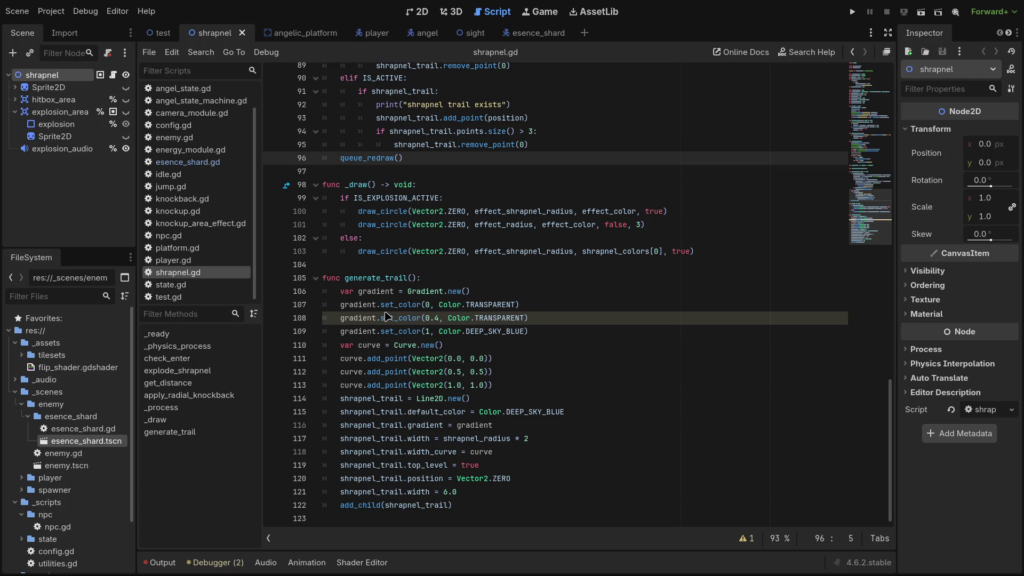
pyautogui.scroll(5, 387, 316)
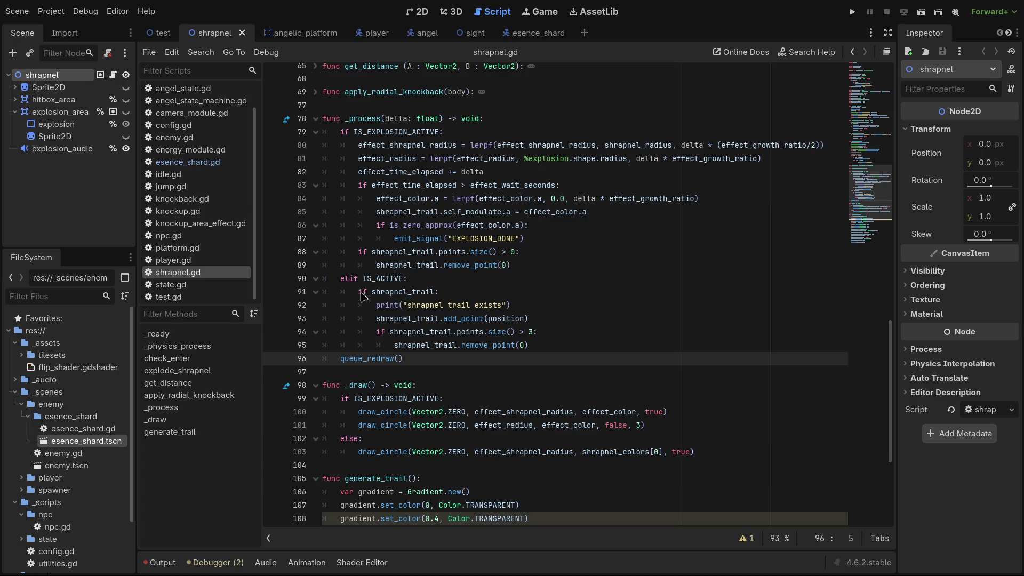
pyautogui.scroll(20, 431, 279)
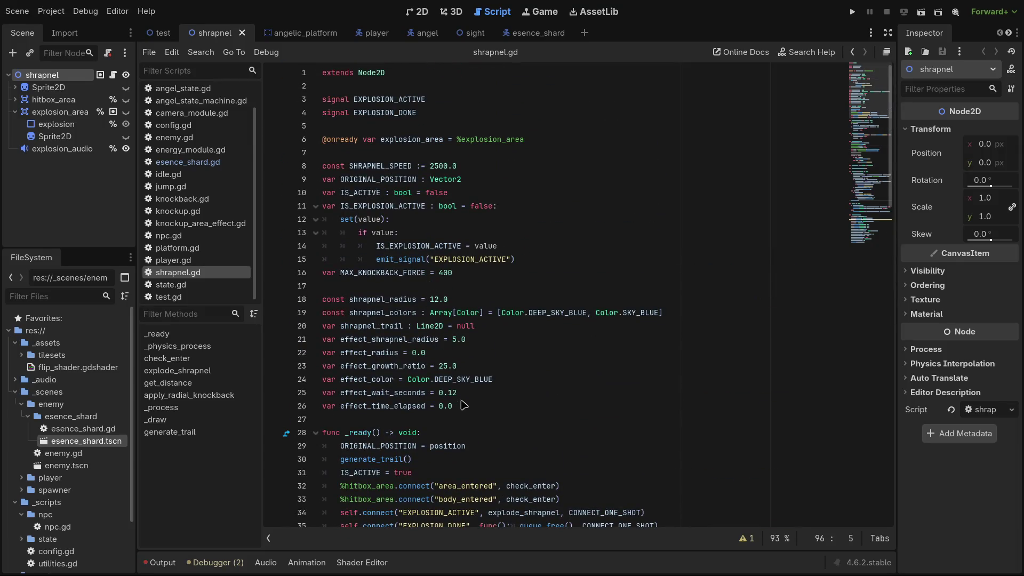
pyautogui.click(452, 367)
pyautogui.doubleClick(448, 366)
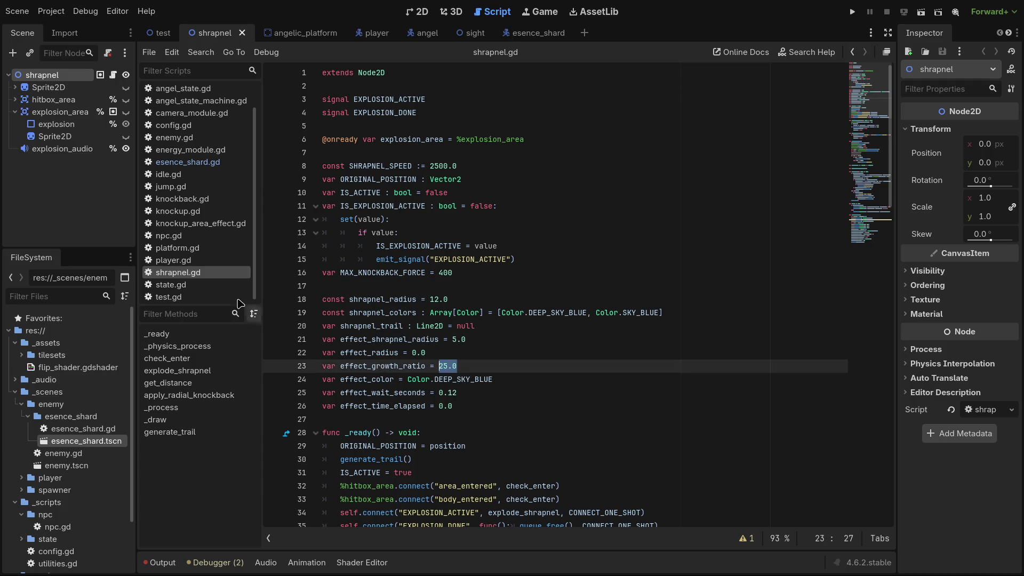
pyautogui.click(184, 162)
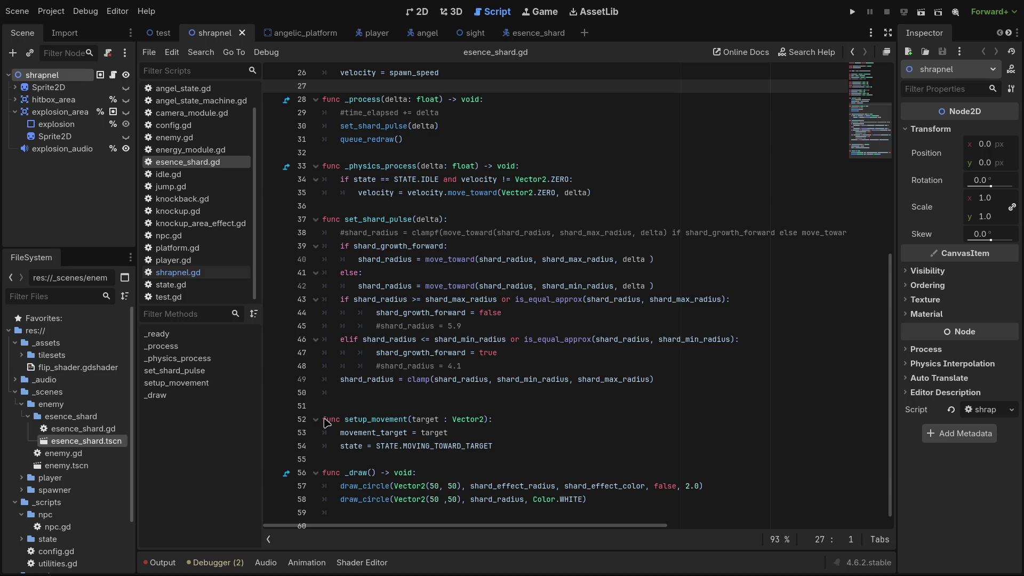
# Add shard_effect_radius = lerpf(shard_effect_radius, shard_effect_max_radius, delta * 25) to set_shard_pulse.
pyautogui.scroll(-1, 328, 421)
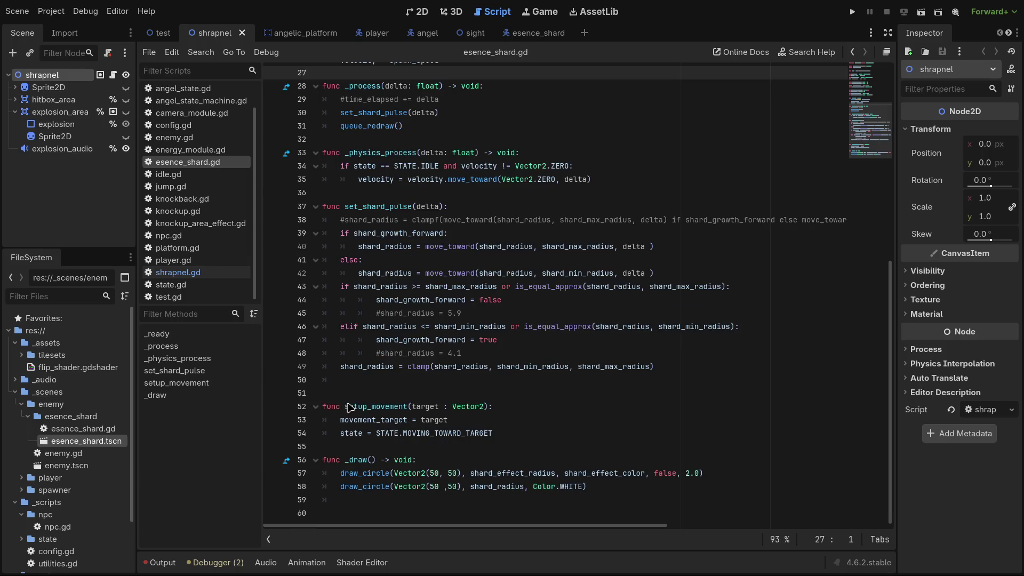
pyautogui.scroll(3, 405, 383)
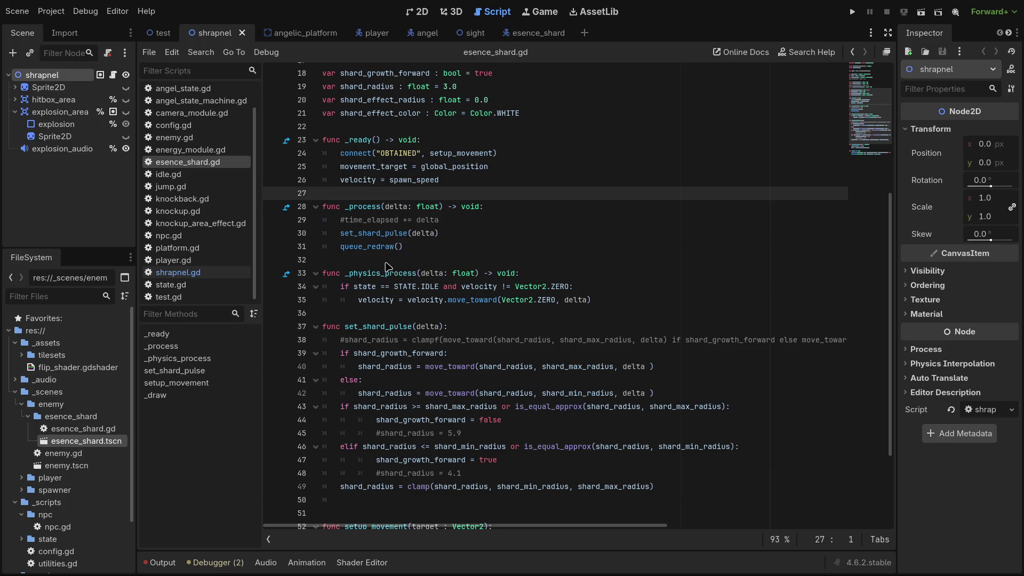
pyautogui.scroll(-3, 371, 377)
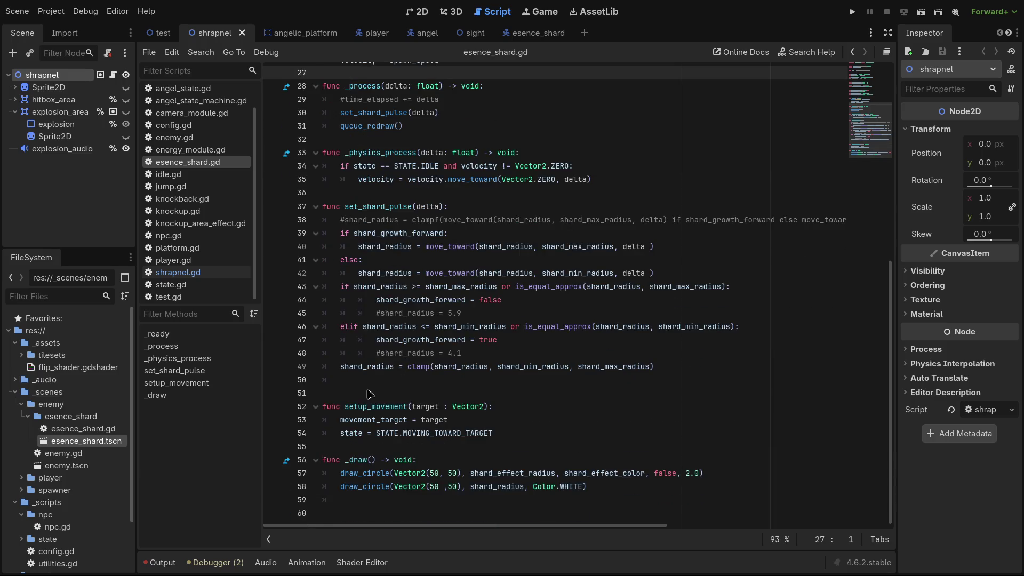
pyautogui.click(378, 379)
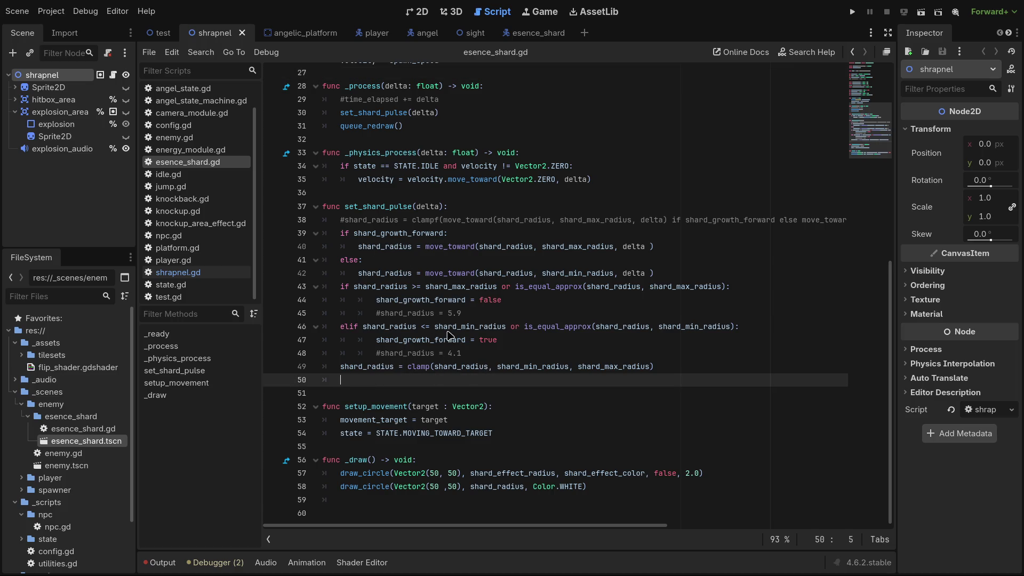
pyautogui.write('shard')
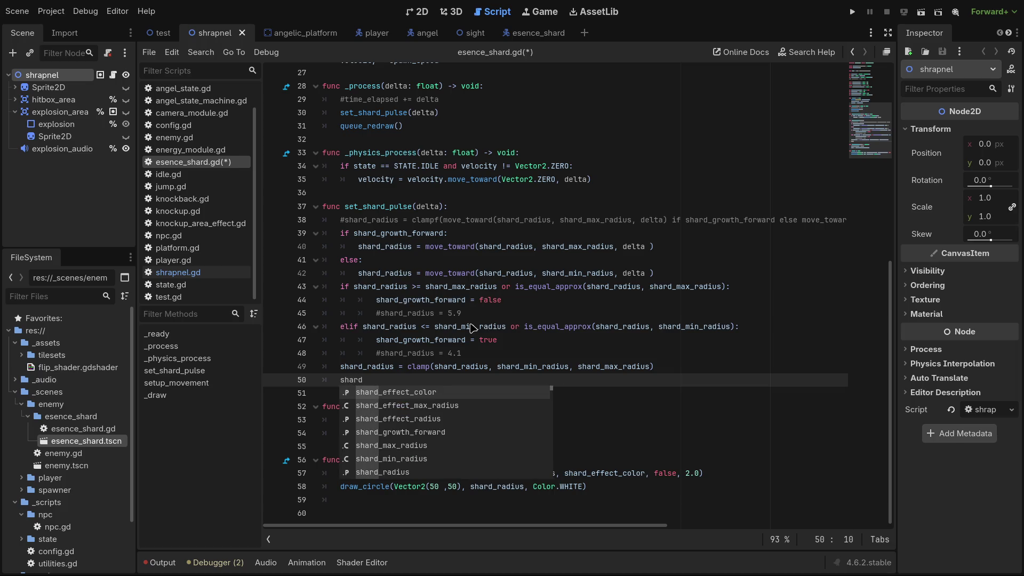
pyautogui.write('_effect')
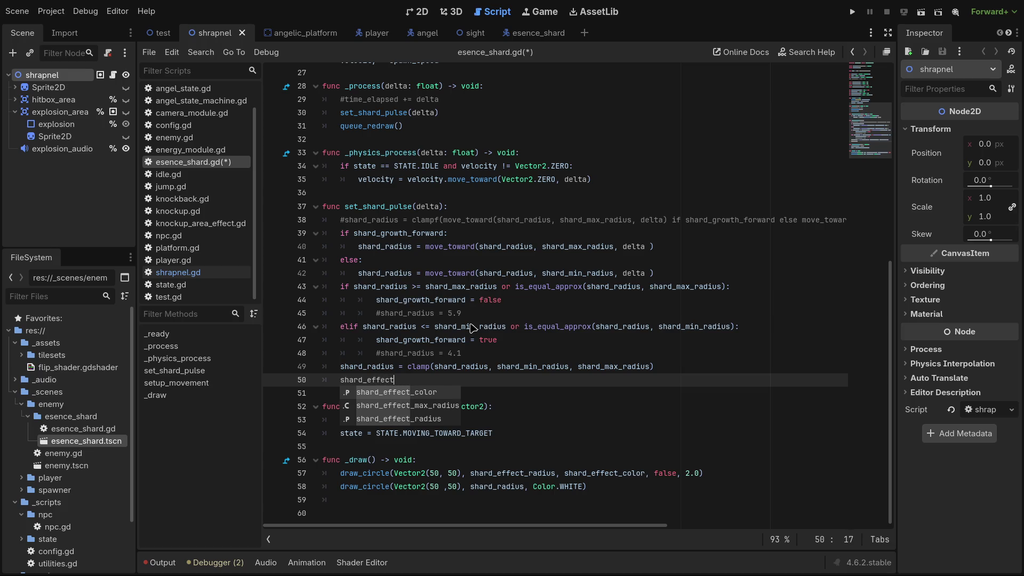
pyautogui.write('_rad')
pyautogui.press('Return')
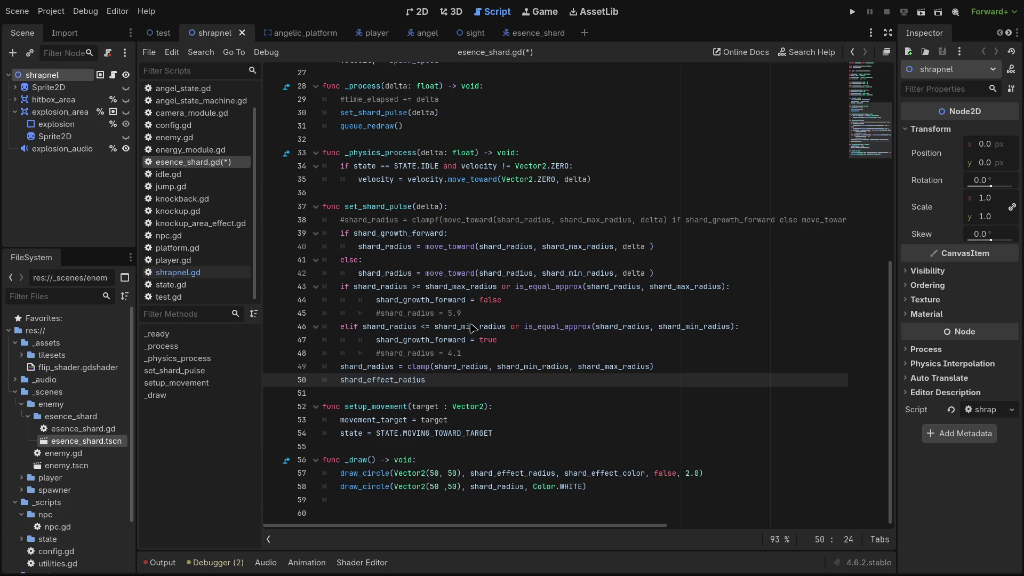
pyautogui.scroll(1, 472, 328)
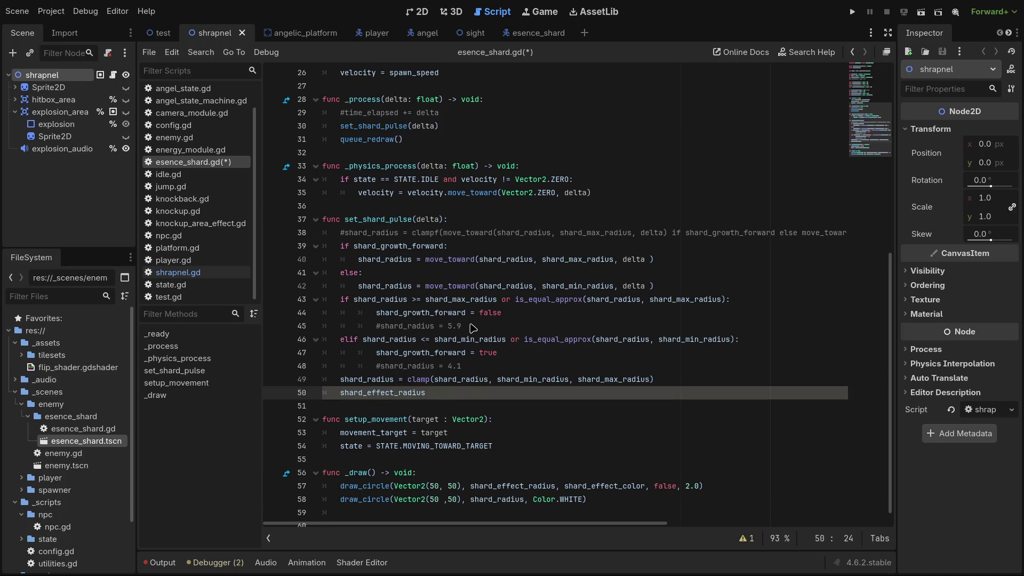
pyautogui.write(' = ')
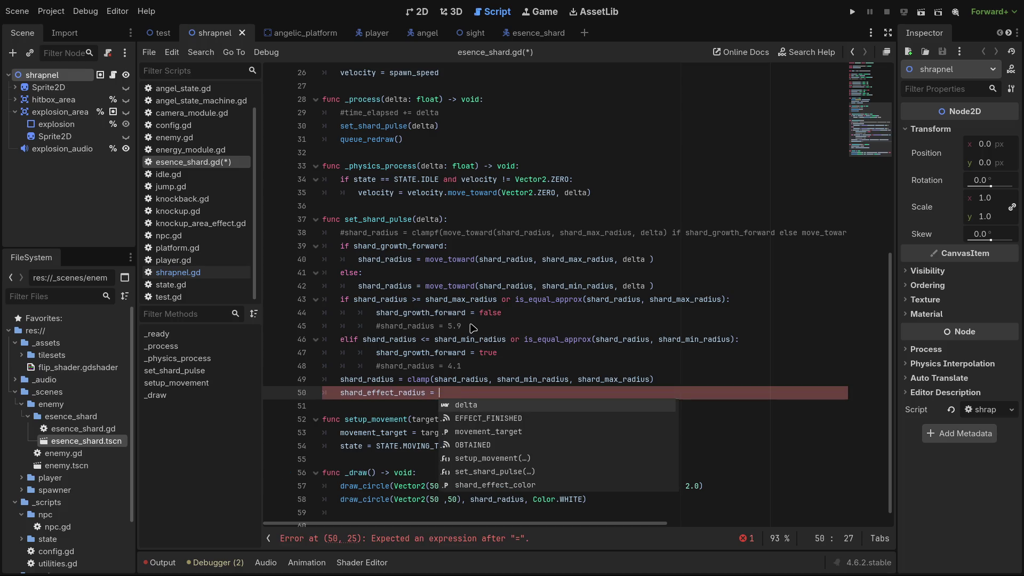
pyautogui.write('lerpf')
pyautogui.press('Return')
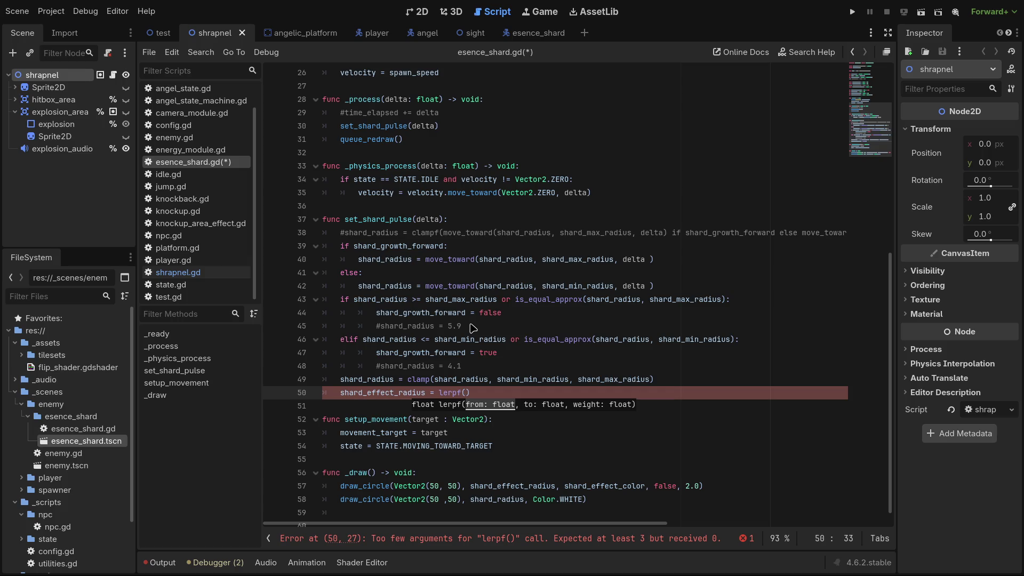
pyautogui.write('shard')
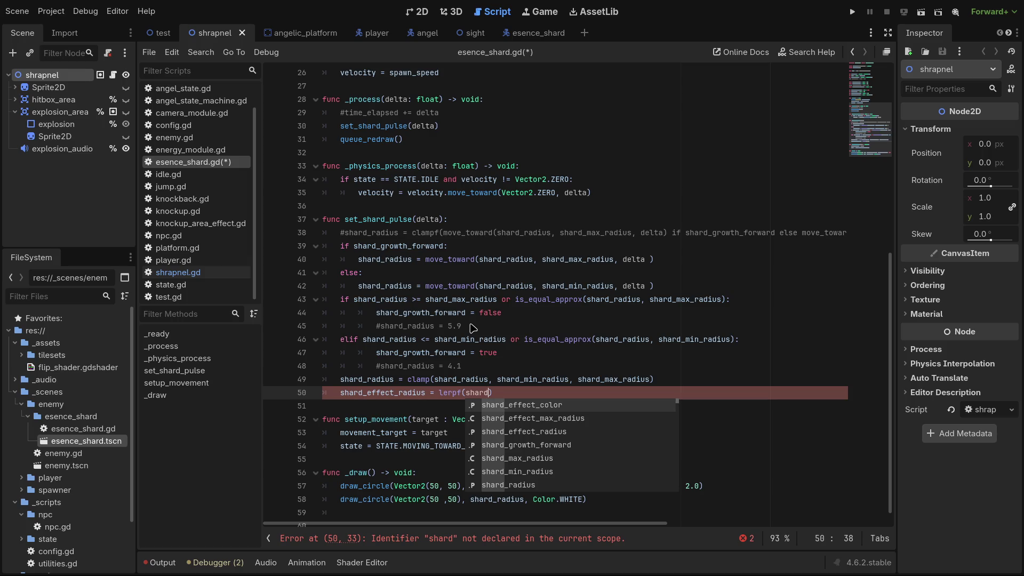
pyautogui.write('_effect_')
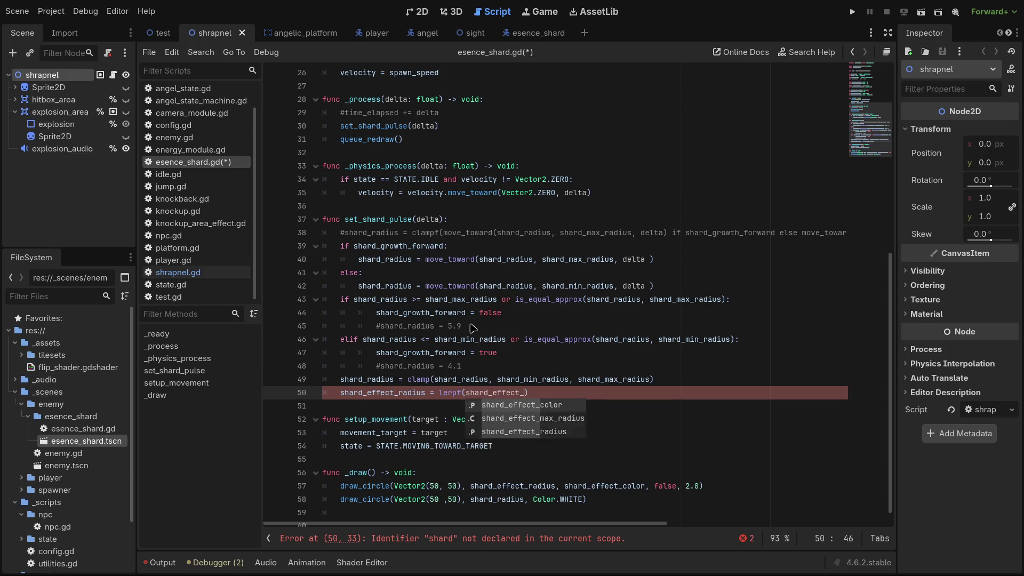
pyautogui.write('radius, ')
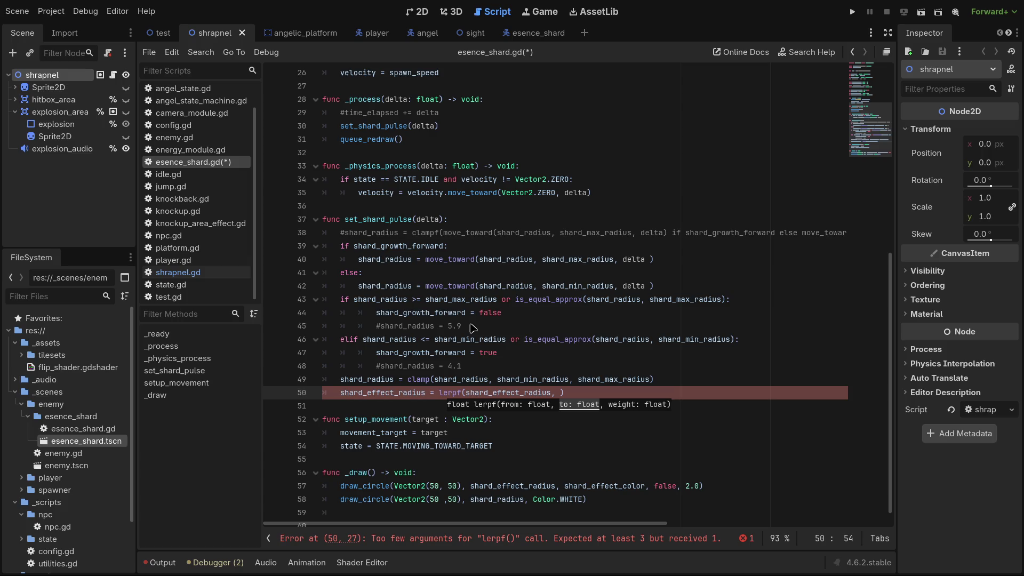
pyautogui.write('shard')
pyautogui.press('Down')
pyautogui.press('Down')
pyautogui.press('Up')
pyautogui.press('Return')
pyautogui.write(', ')
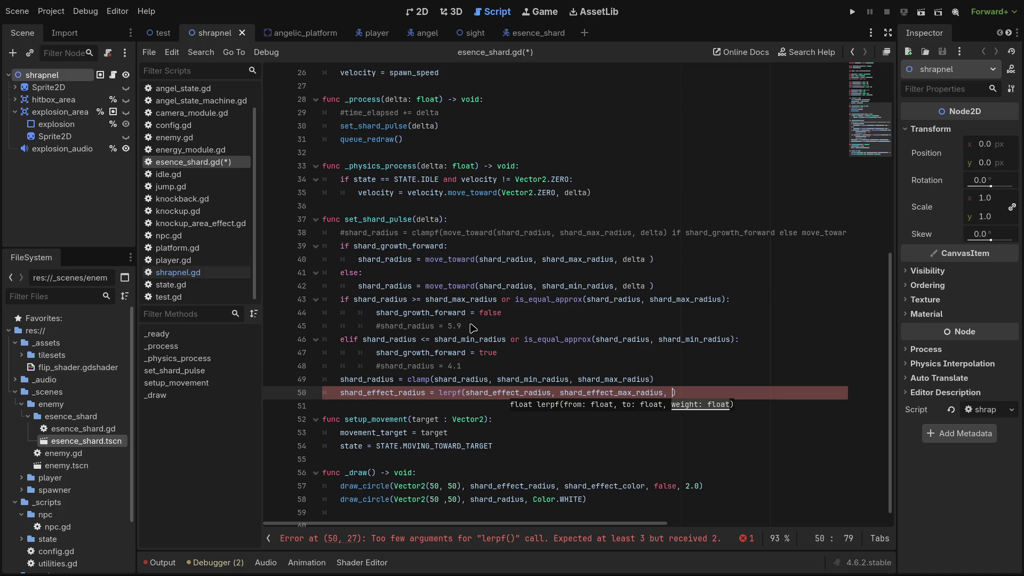
pyautogui.write('delta')
pyautogui.write(' * ')
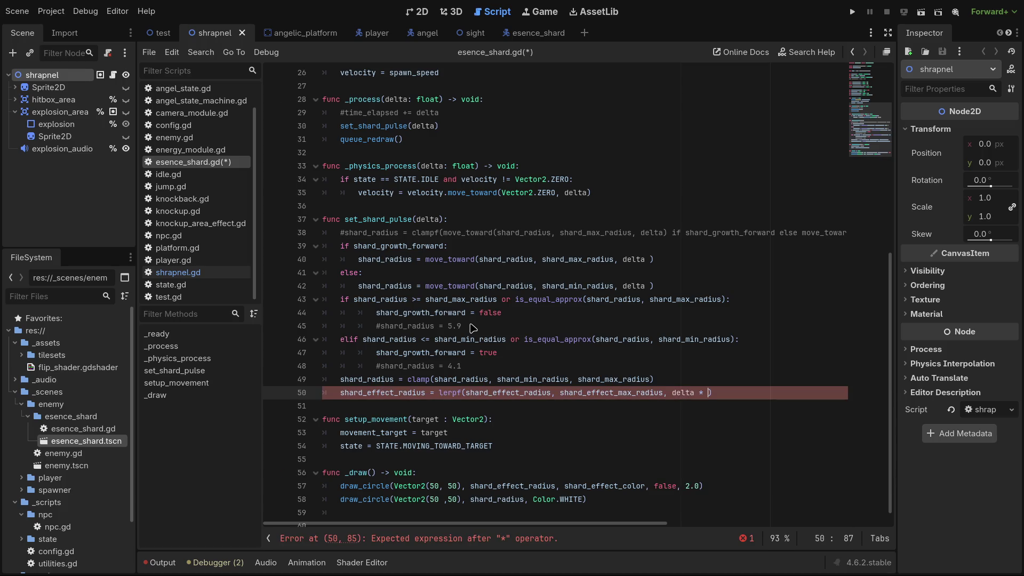
pyautogui.write('25')
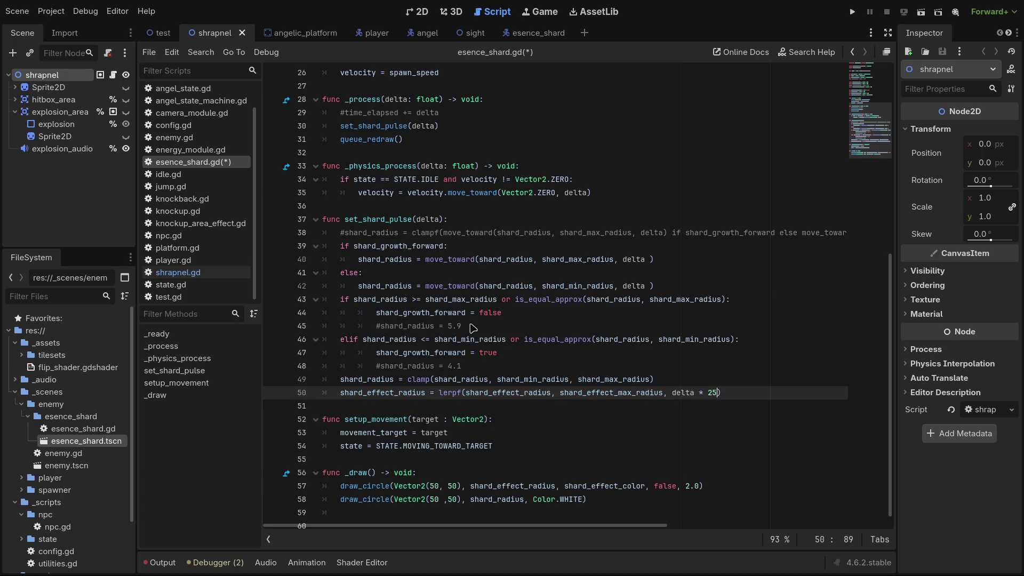
# Insert a note line after line 49, then open shrapnel.gd to compare its growth code.
pyautogui.click(733, 384)
pyautogui.press('Return')
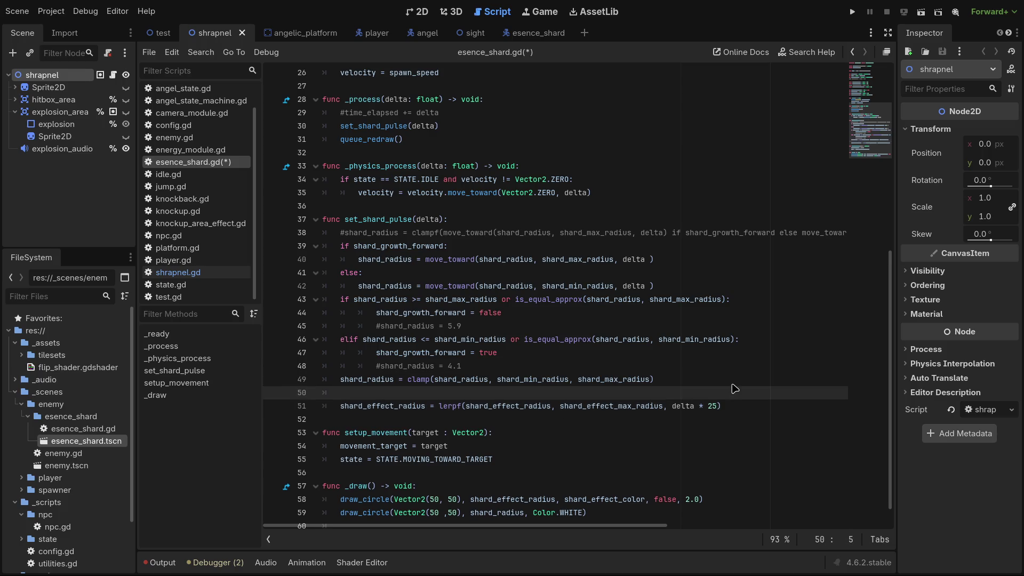
pyautogui.write('#25.0')
pyautogui.press('BackSpace')
pyautogui.press('BackSpace')
pyautogui.press('BackSpace')
pyautogui.press('BackSpace')
pyautogui.press('BackSpace')
pyautogui.press('BackSpace')
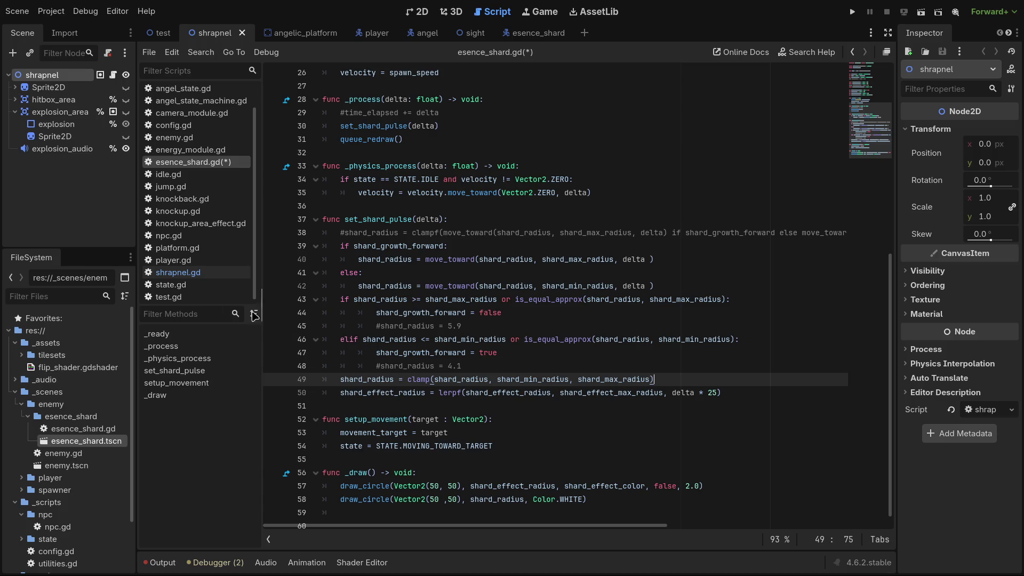
pyautogui.click(178, 272)
# Return to esence_shard.gd and open an empty line after the shard_effect_max_radius constant.
pyautogui.scroll(-15, 490, 362)
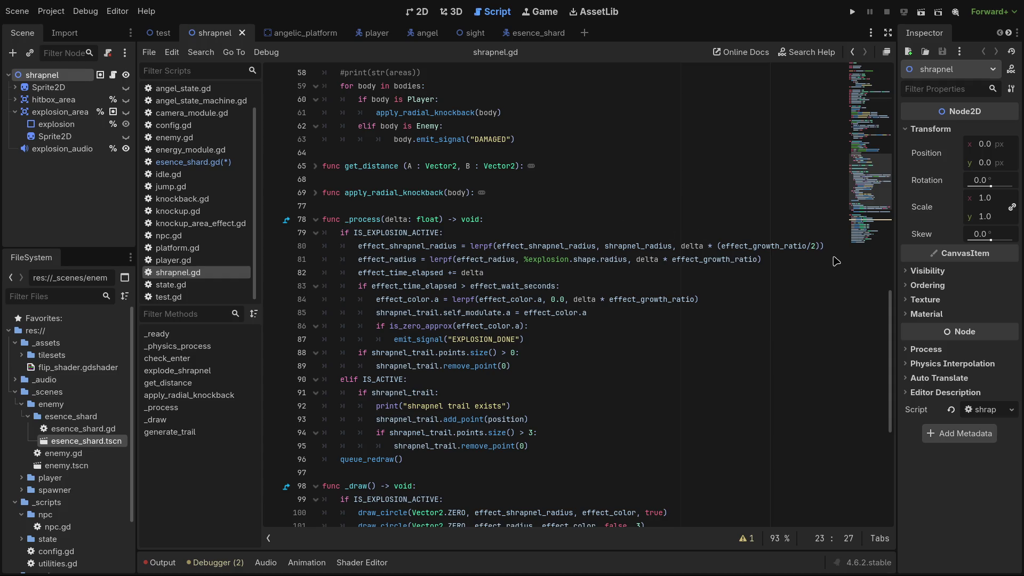
pyautogui.click(203, 167)
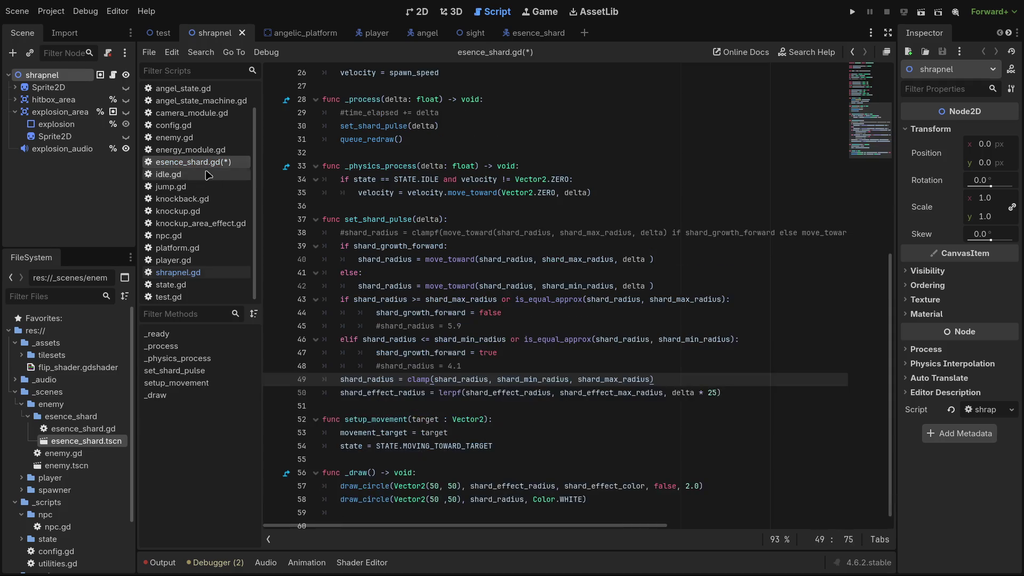
pyautogui.scroll(7, 463, 344)
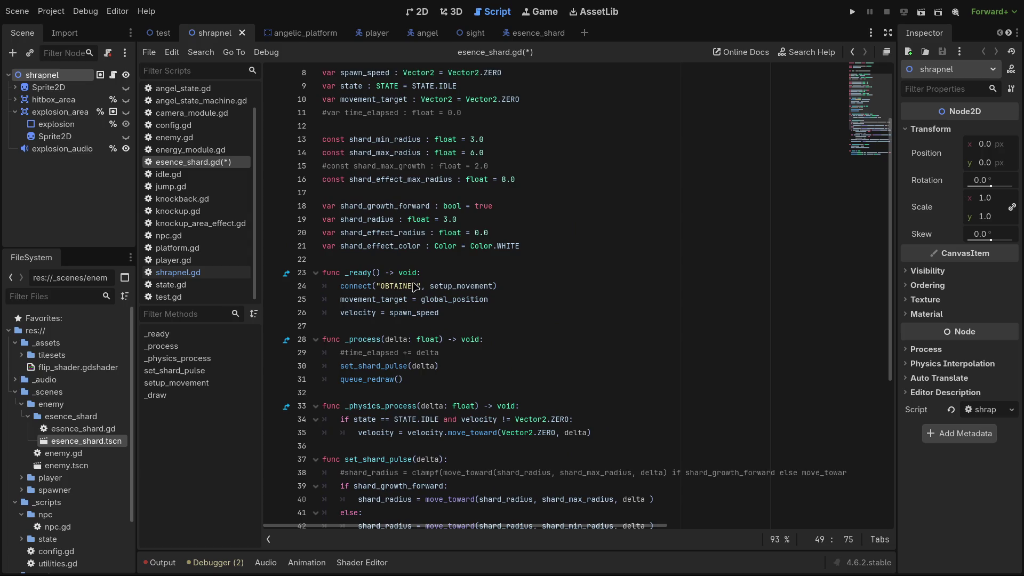
pyautogui.click(382, 260)
pyautogui.press('Return')
pyautogui.press('Up')
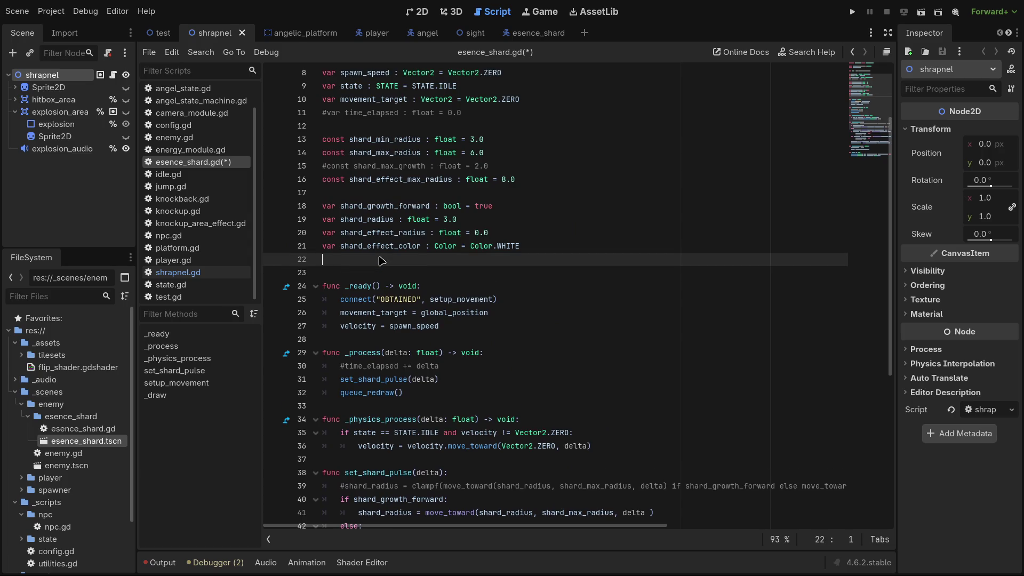
pyautogui.press('Up')
pyautogui.press('Up')
pyautogui.press('Up')
pyautogui.press('Down')
pyautogui.press('Down')
pyautogui.press('Down')
pyautogui.press('Down')
pyautogui.press('Return')
pyautogui.press('Up')
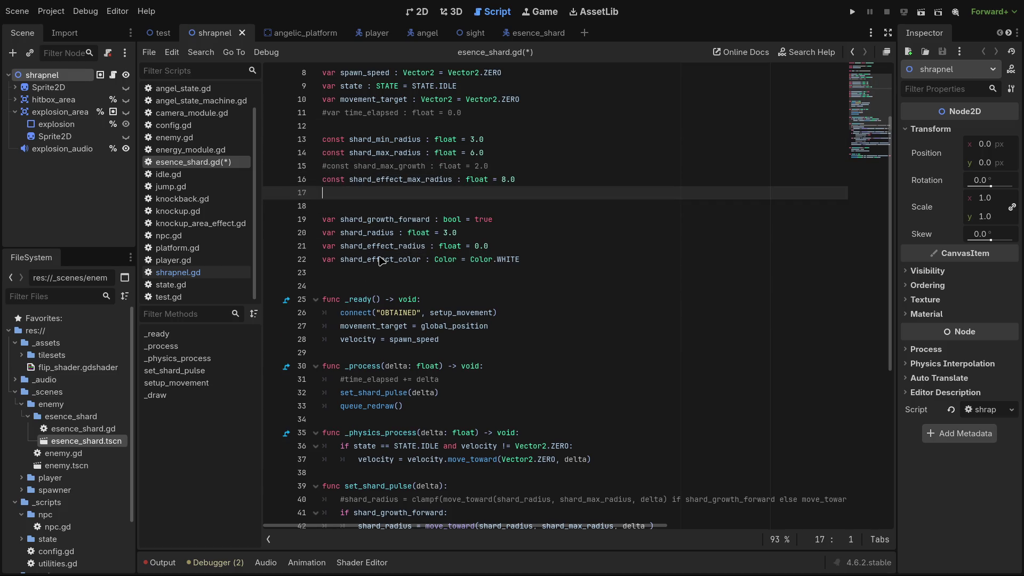
# Declare const shard_effect_growth_ratio : float = 30.0 and save the script.
pyautogui.write('const shard_effect_growth_ratio : ')
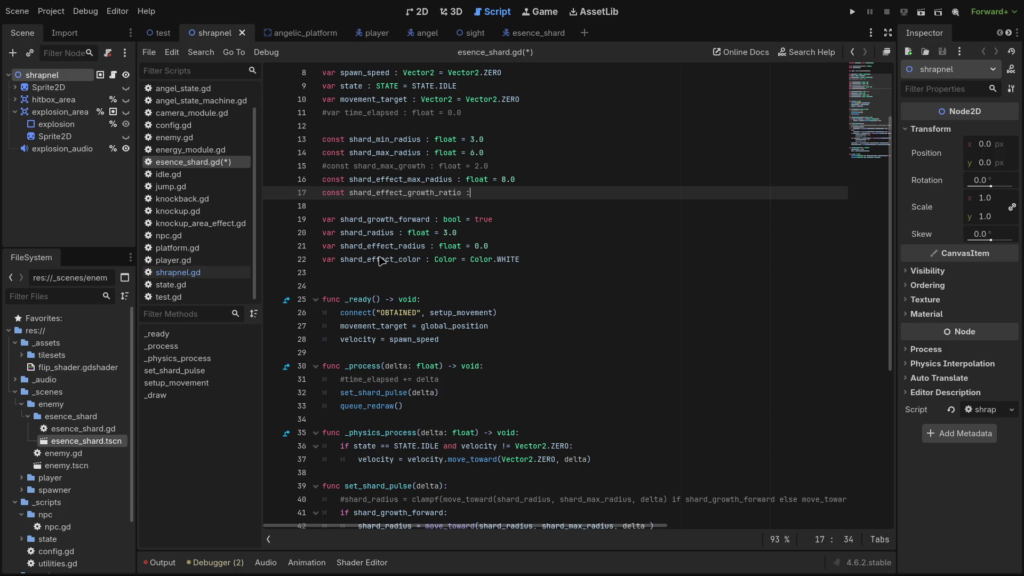
pyautogui.write('float = 25')
pyautogui.press('BackSpace')
pyautogui.write('.0')
pyautogui.moveTo(521, 195); pyautogui.dragTo(513, 197)
pyautogui.write('30')
pyautogui.scroll(-4, 512, 197)
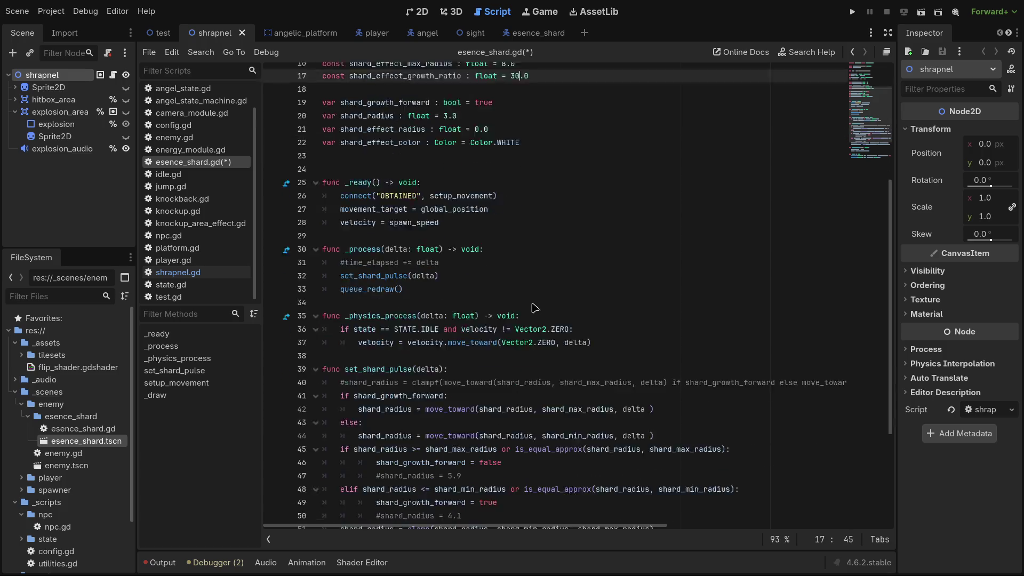
pyautogui.hotkey('ctrl', 's')
# Replace the 25 multiplier on line 52 with (shard_effect_growth_ratio/3) and save.
pyautogui.scroll(-3, 597, 387)
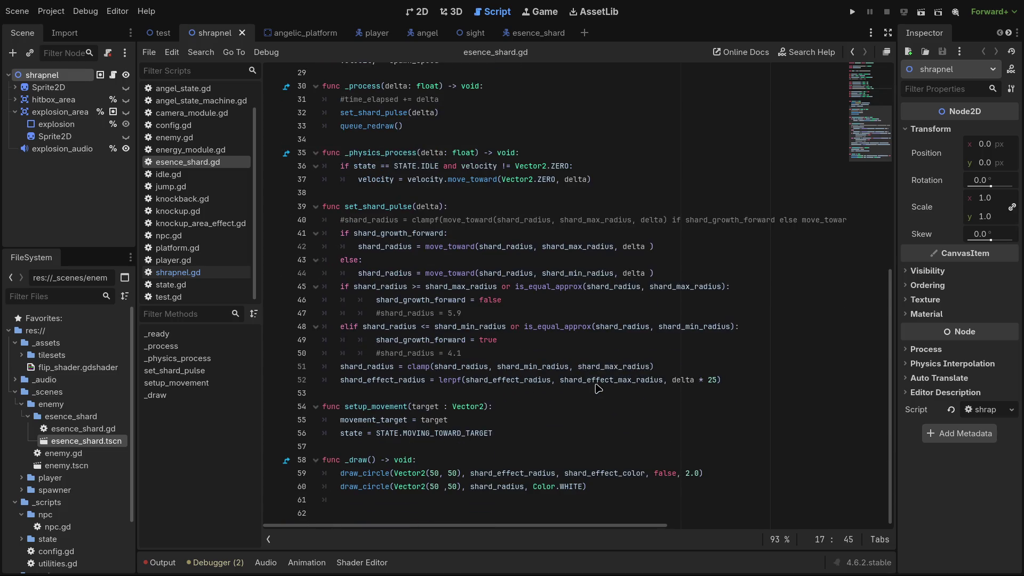
pyautogui.doubleClick(712, 379)
pyautogui.write('(')
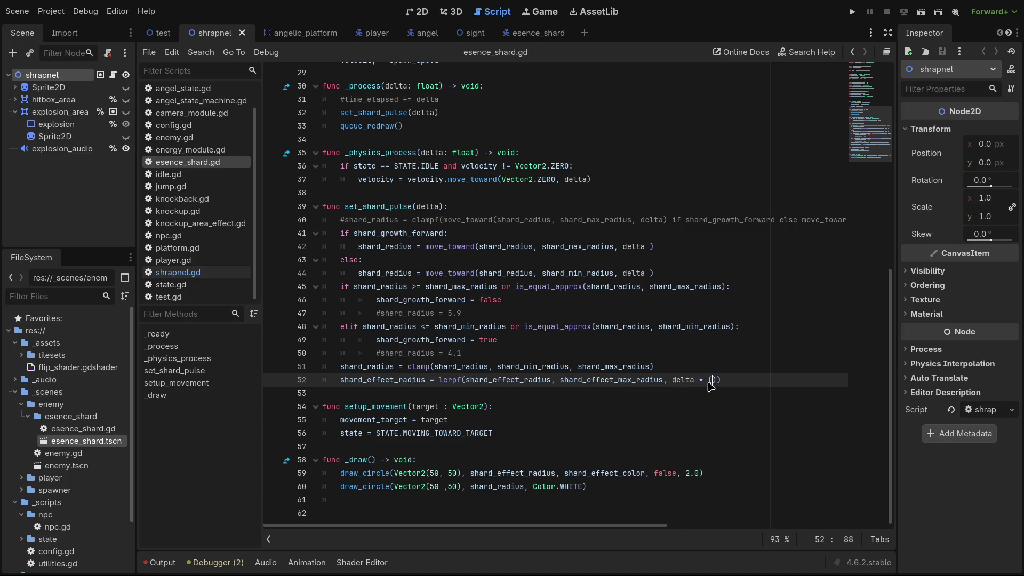
pyautogui.scroll(1, 710, 385)
pyautogui.write('shard')
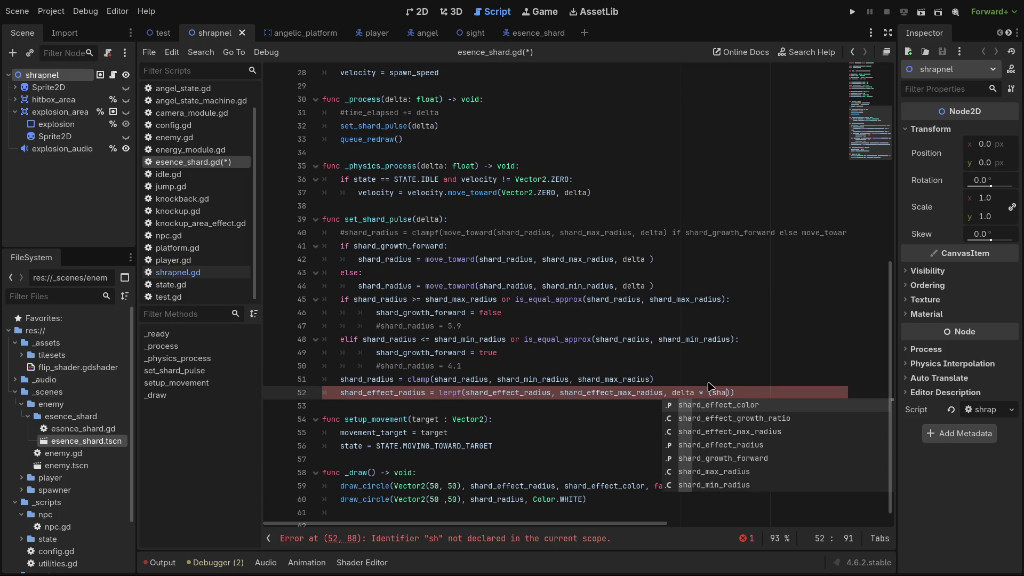
pyautogui.press('Down')
pyautogui.press('Return')
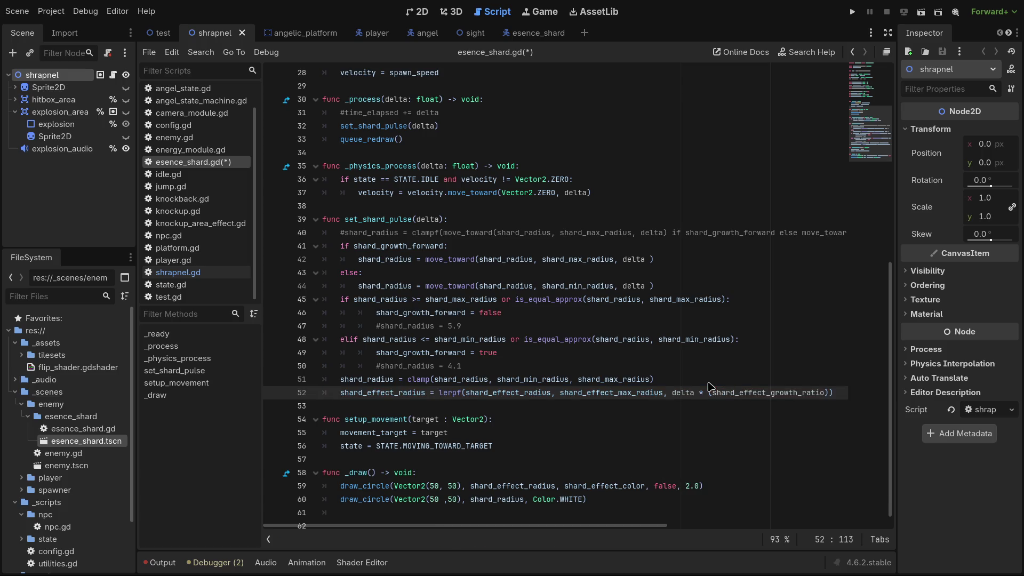
pyautogui.write('/3')
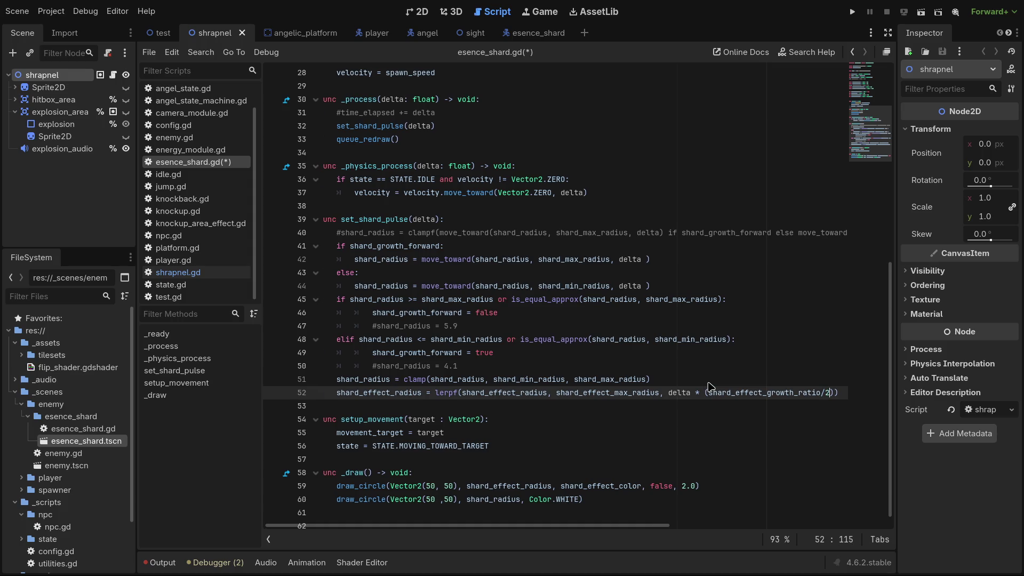
pyautogui.hotkey('ctrl', 's')
pyautogui.hscroll(-1, 432, 525)
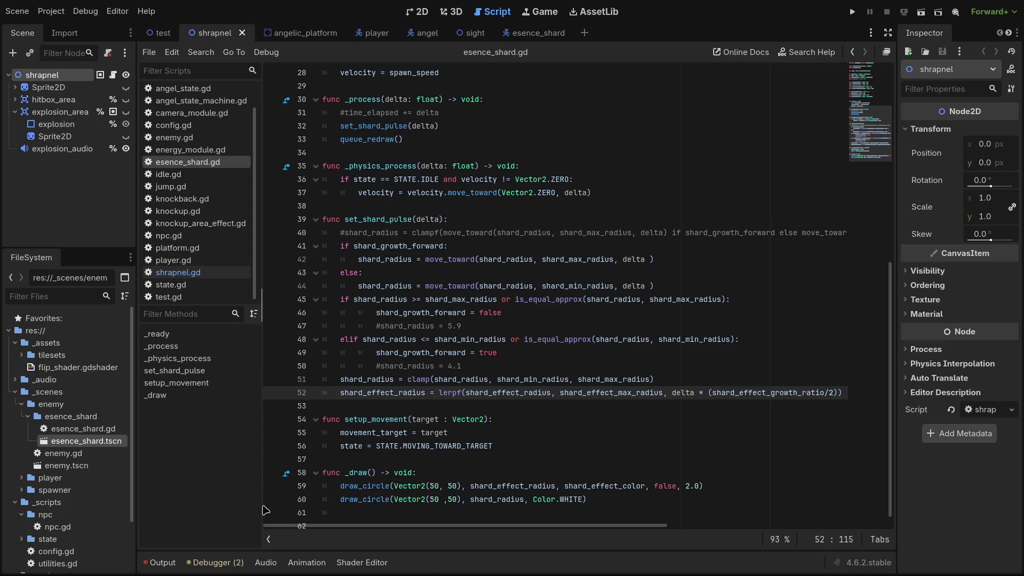
pyautogui.click(359, 407)
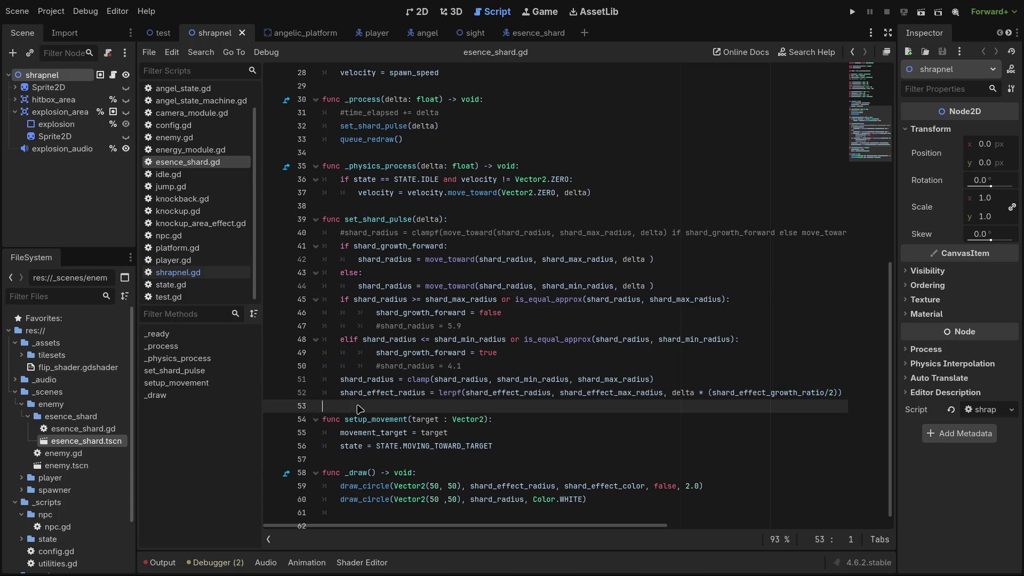
# Add the condition if shard_effect_radius > shard_effect_max_radius: below the lerpf line.
pyautogui.hotkey('ctrl', 'shift', 'Return')
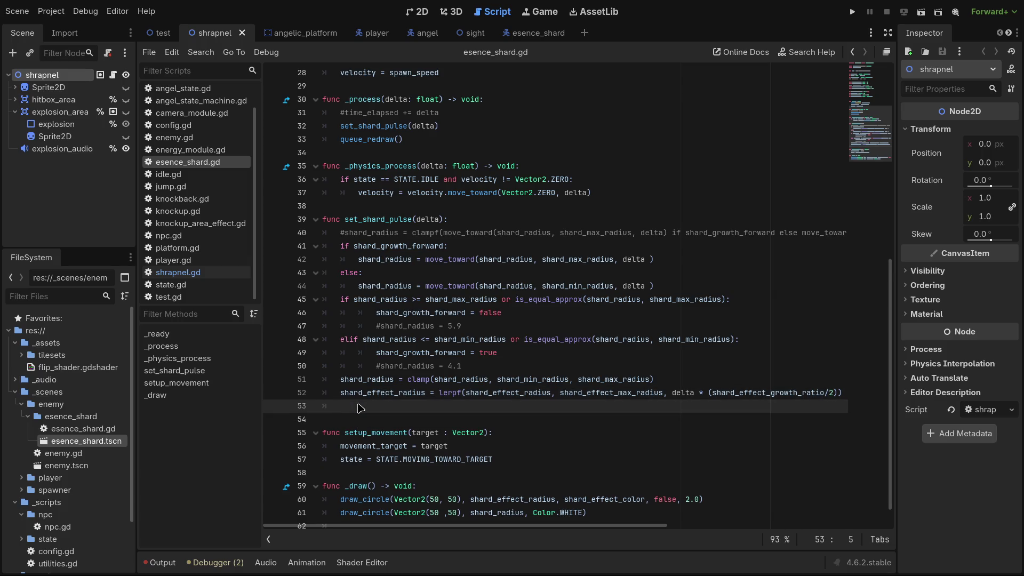
pyautogui.write('if ')
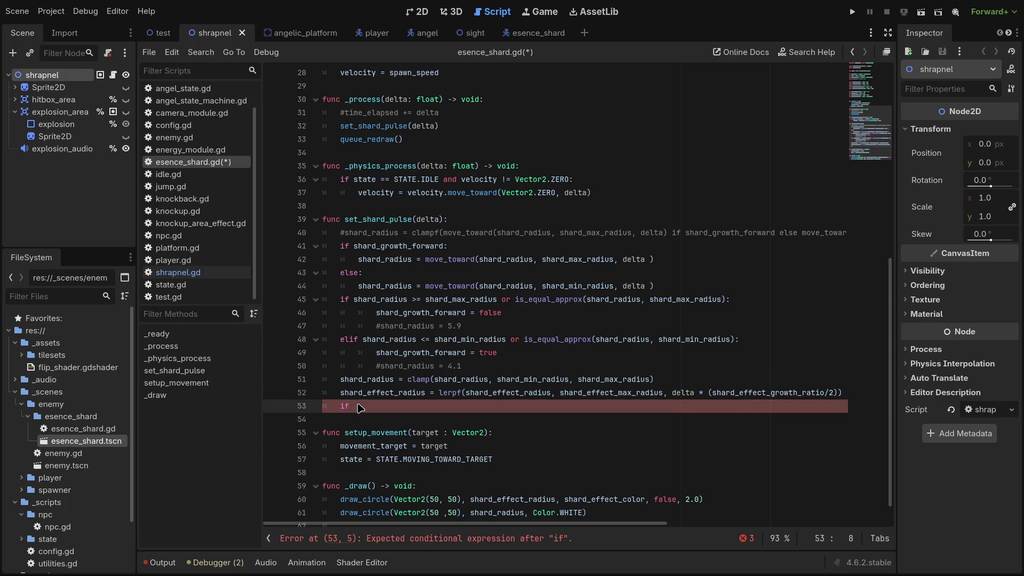
pyautogui.write('shard_effec')
pyautogui.write('t_radius')
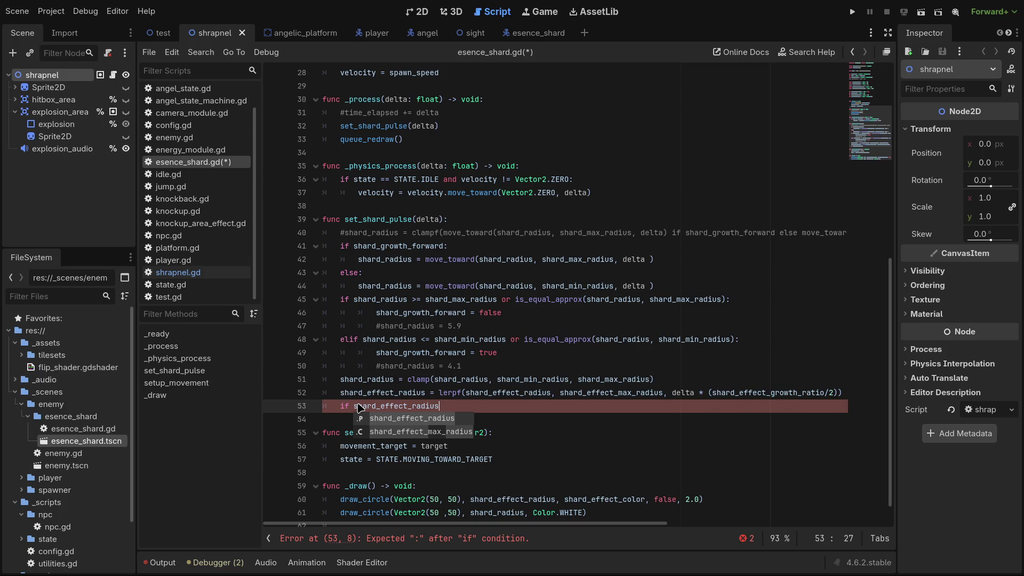
pyautogui.write(' > shar')
pyautogui.press('Down')
pyautogui.press('Down')
pyautogui.press('Return')
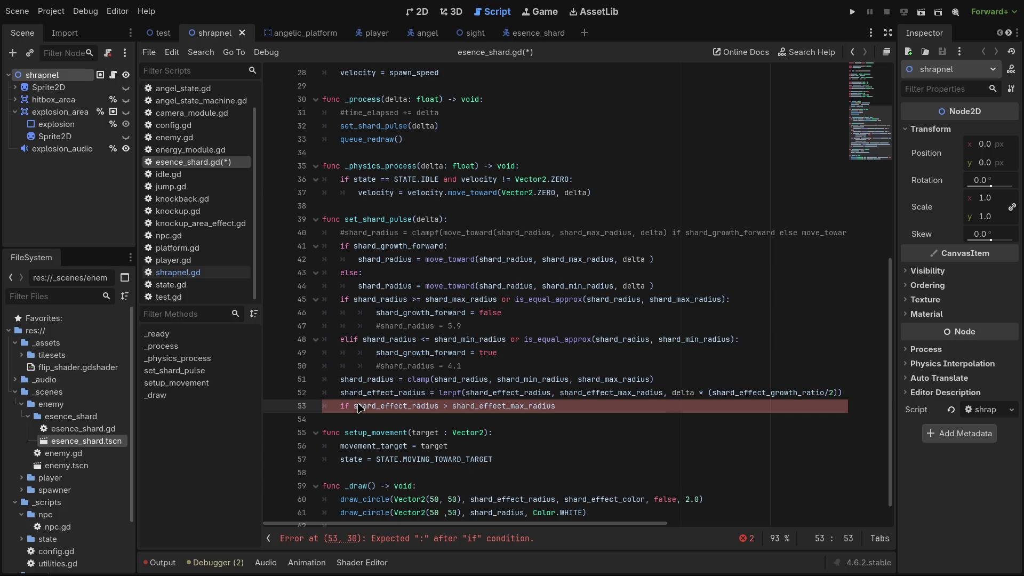
pyautogui.write(':')
# Set shard_effect_radius = 0.0 inside the if, save, and run the current scene.
pyautogui.press('Return')
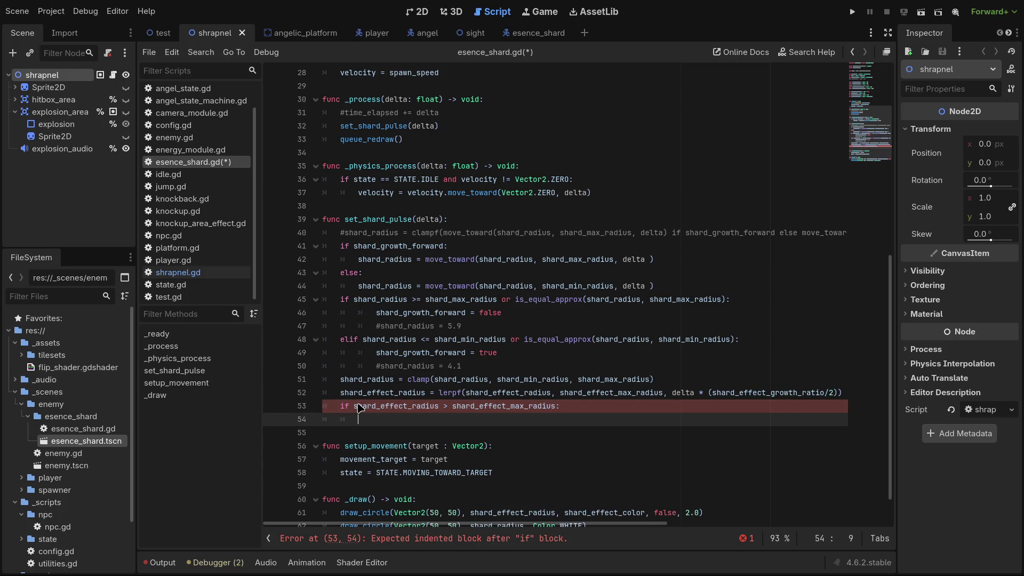
pyautogui.write('sj')
pyautogui.press('BackSpace')
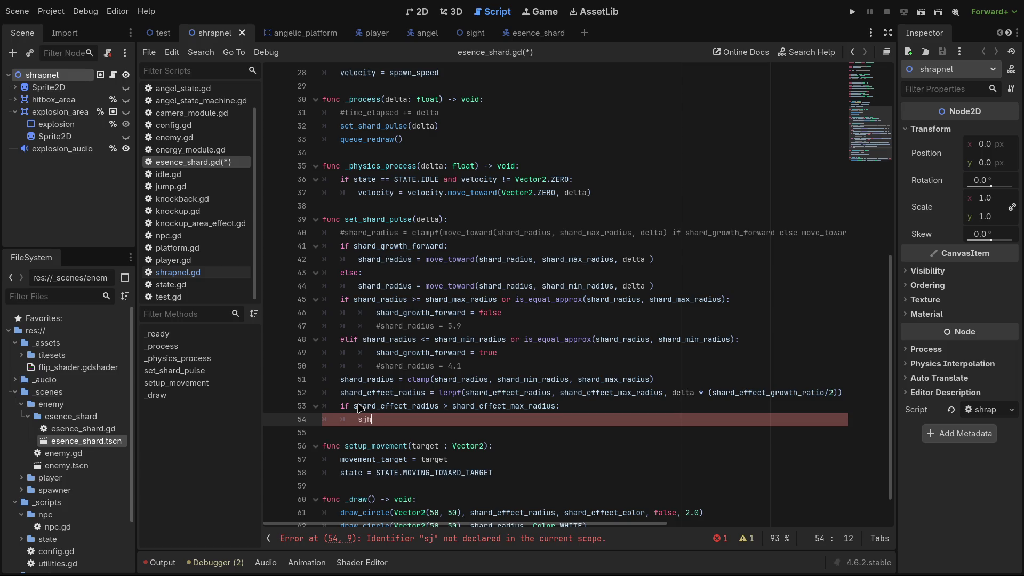
pyautogui.write('hard')
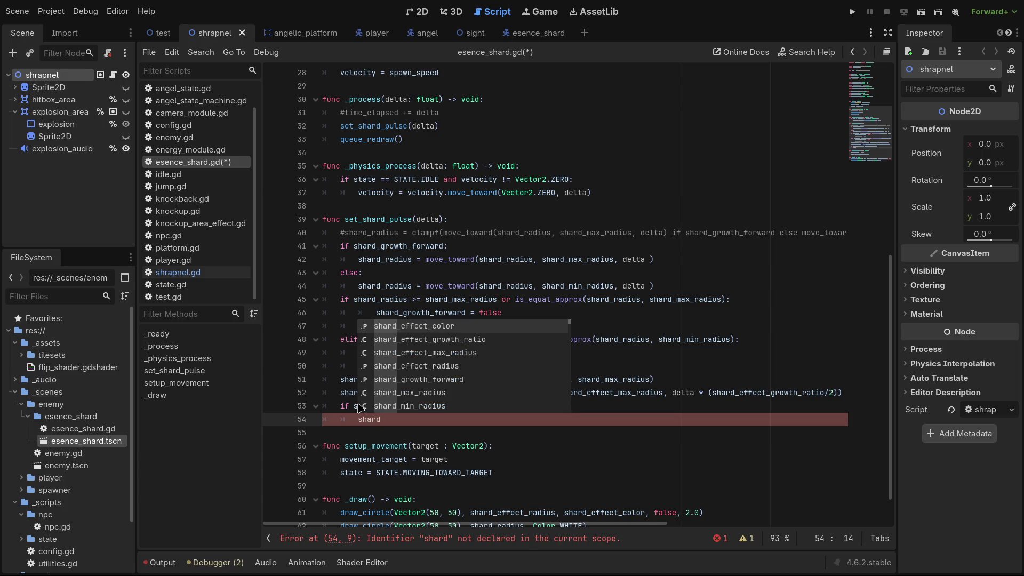
pyautogui.press('Down')
pyautogui.press('Down')
pyautogui.press('Down')
pyautogui.press('Return')
pyautogui.write('= 0.0')
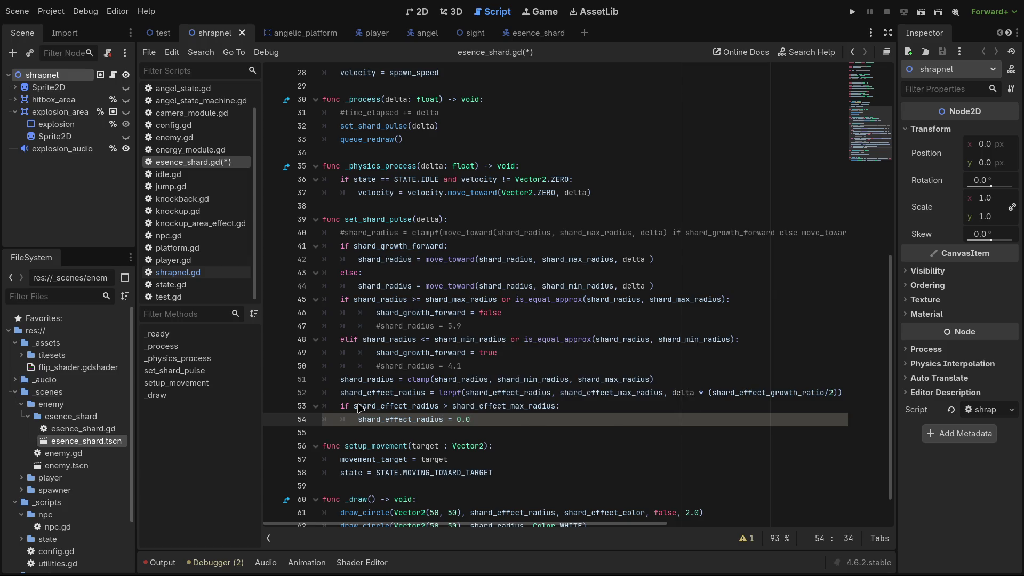
pyautogui.hotkey('ctrl', 's')
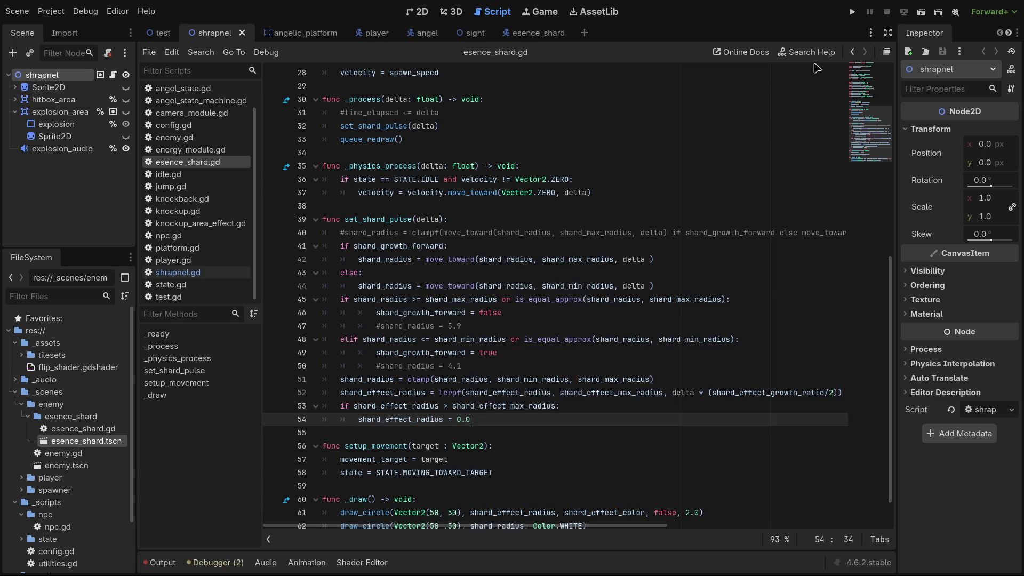
pyautogui.click(916, 15)
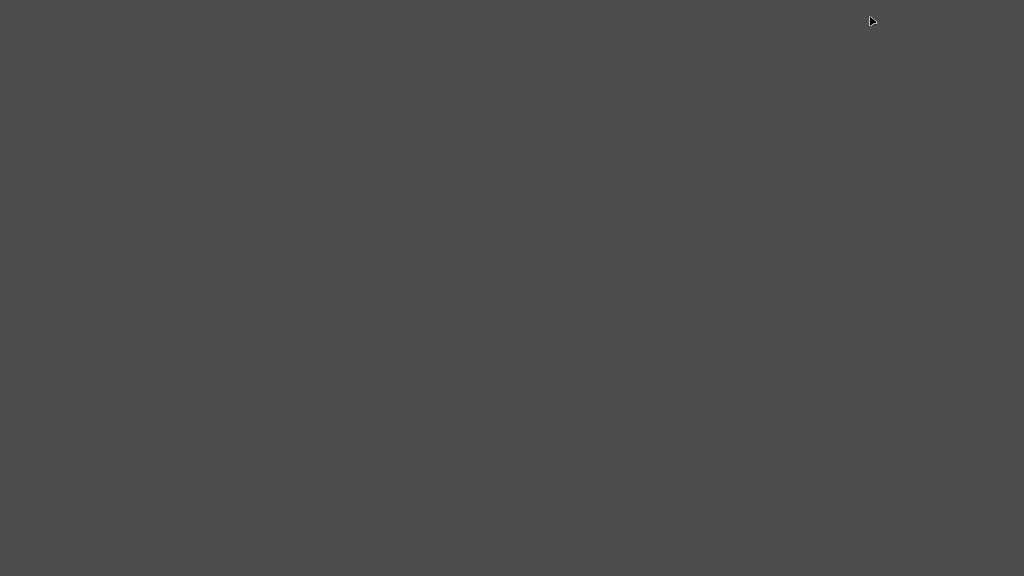
# Close the first run, relaunch the essence shard scene with F6, then stop it and review the script.
pyautogui.press('F8')
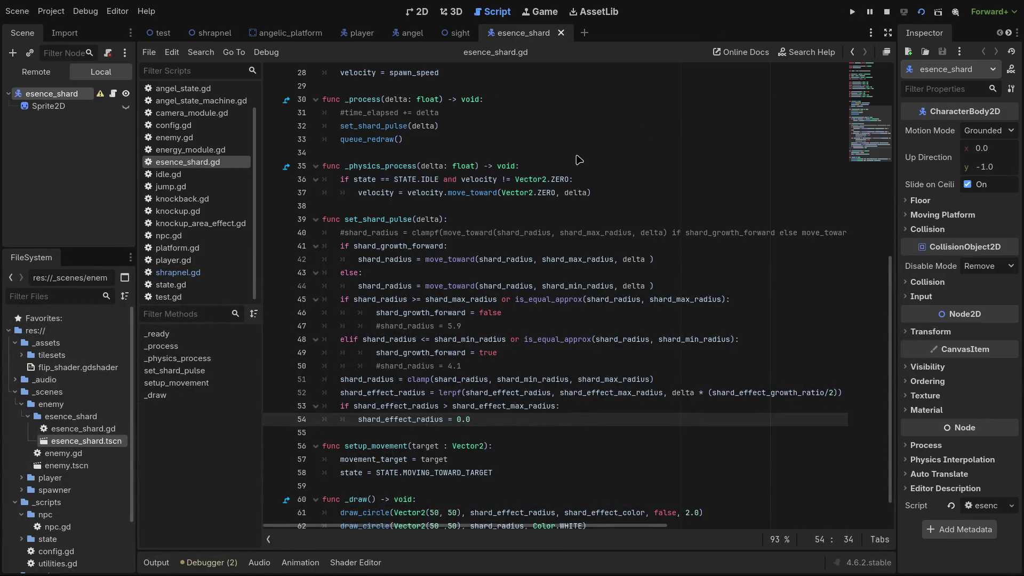
pyautogui.press('F6')
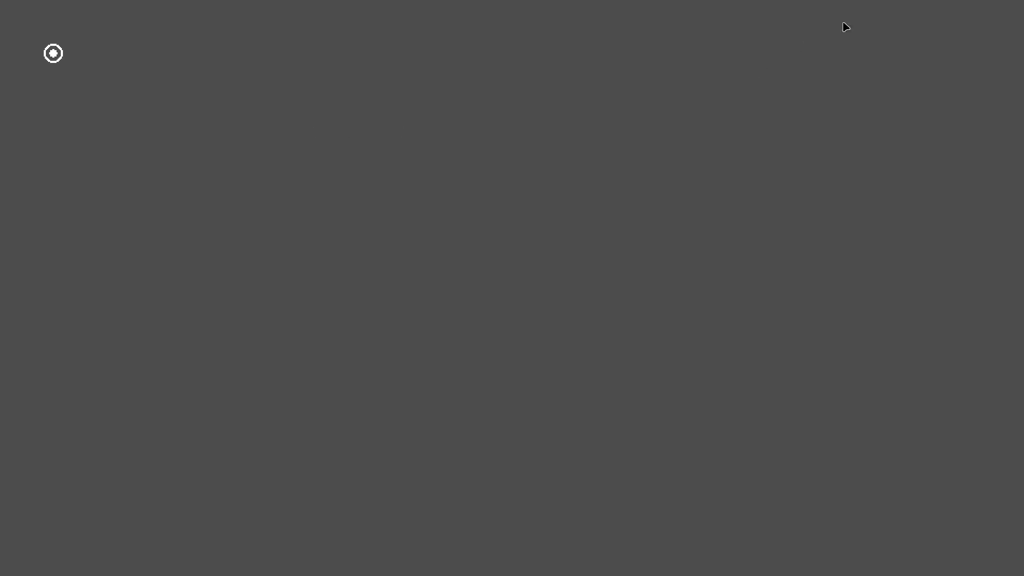
pyautogui.click(885, 16)
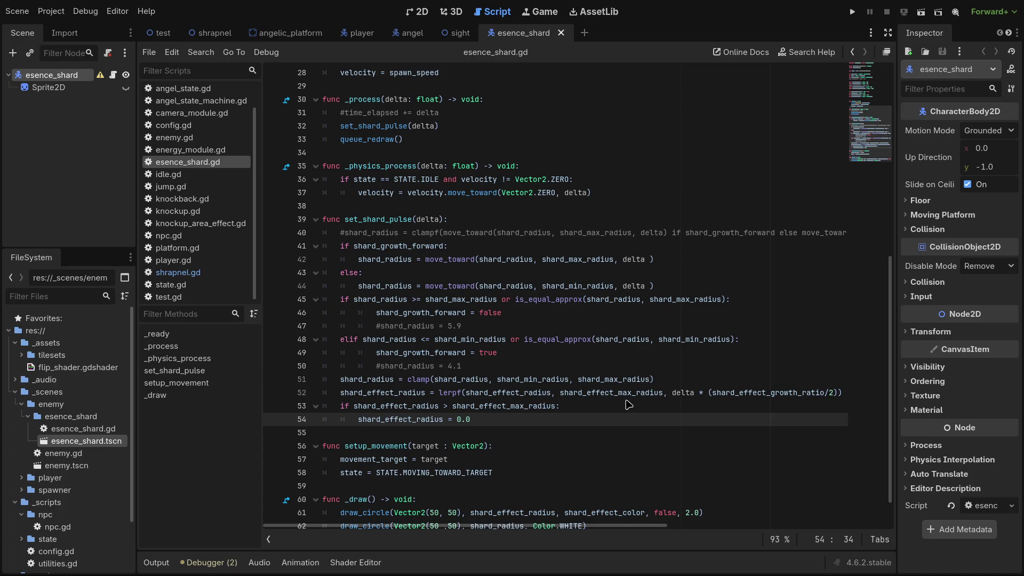
pyautogui.scroll(5, 624, 405)
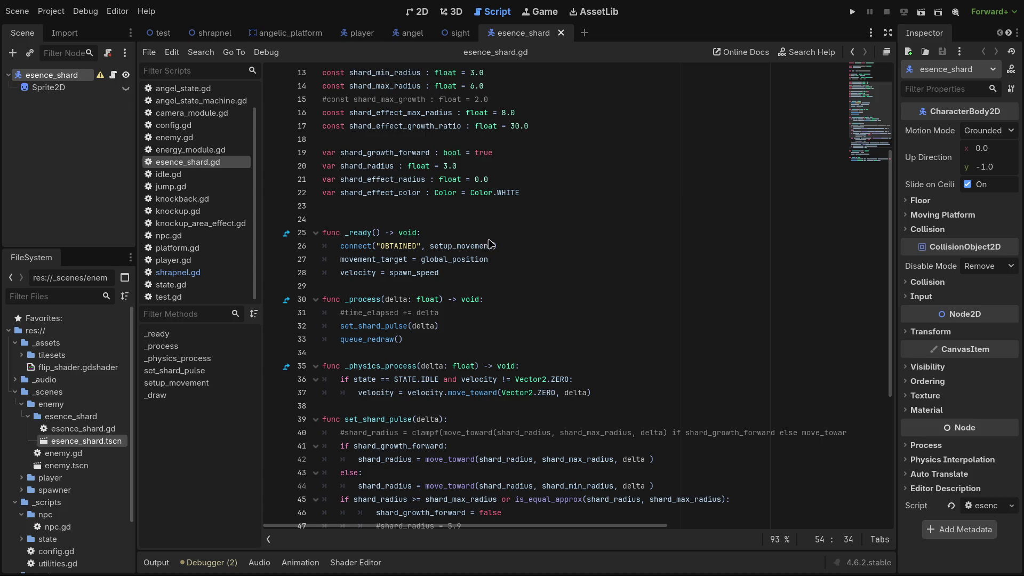
pyautogui.scroll(-2, 511, 298)
pyautogui.scroll(-2, 511, 297)
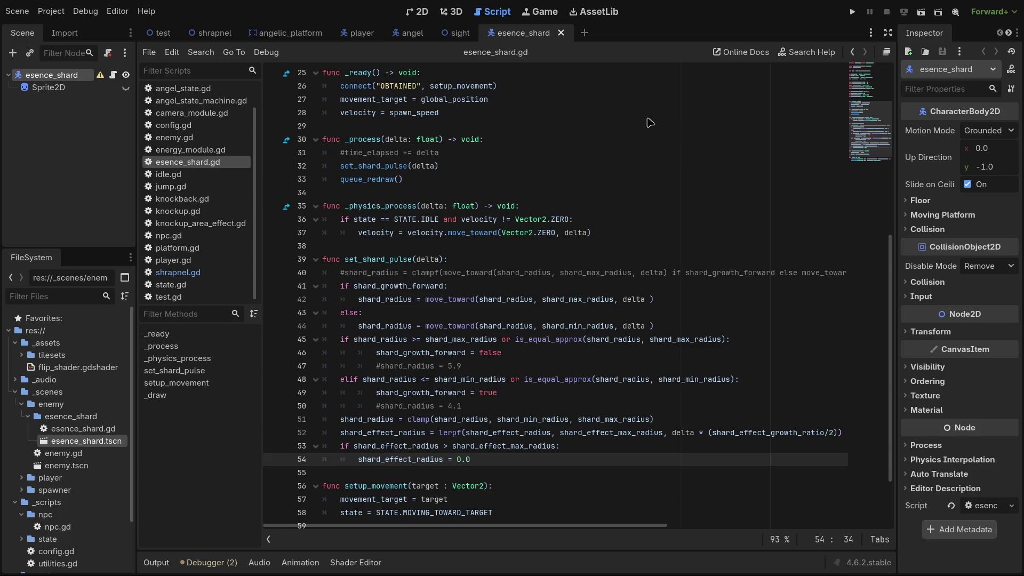
# Review the lerpf effect radius calculation on line 52 of esence_shard.gd.
pyautogui.click(418, 11)
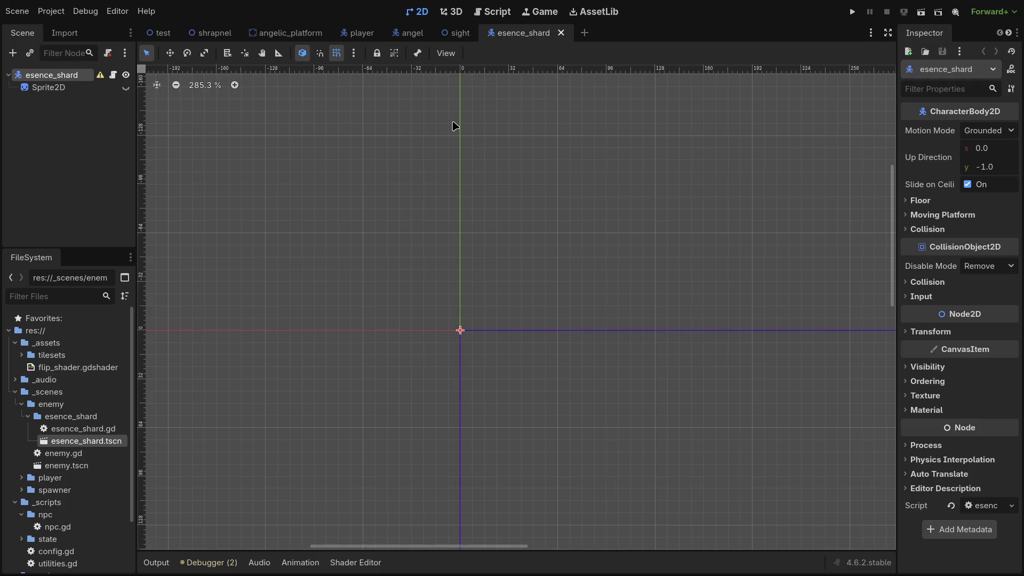
pyautogui.click(489, 12)
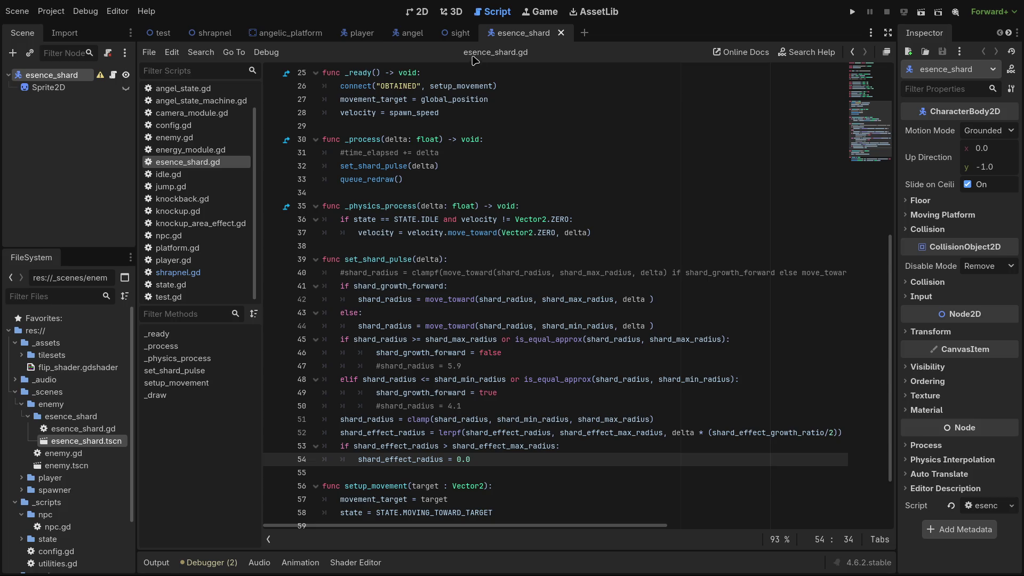
pyautogui.click(360, 434)
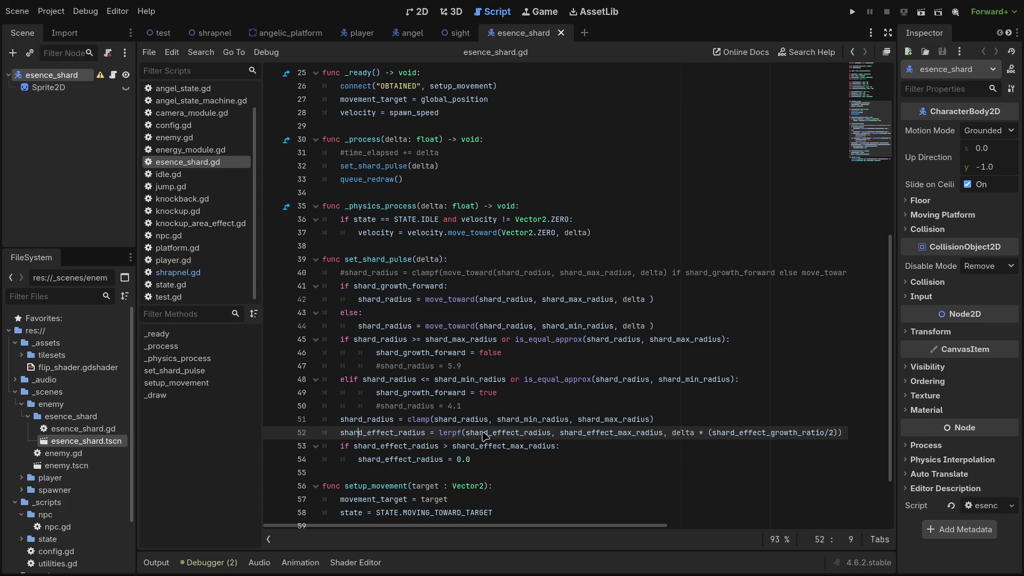
pyautogui.click(529, 434)
pyautogui.click(598, 434)
# Make line 53 test shard_effect_radius >= the maximum, save, and run the shard scene.
pyautogui.click(391, 449)
pyautogui.click(514, 449)
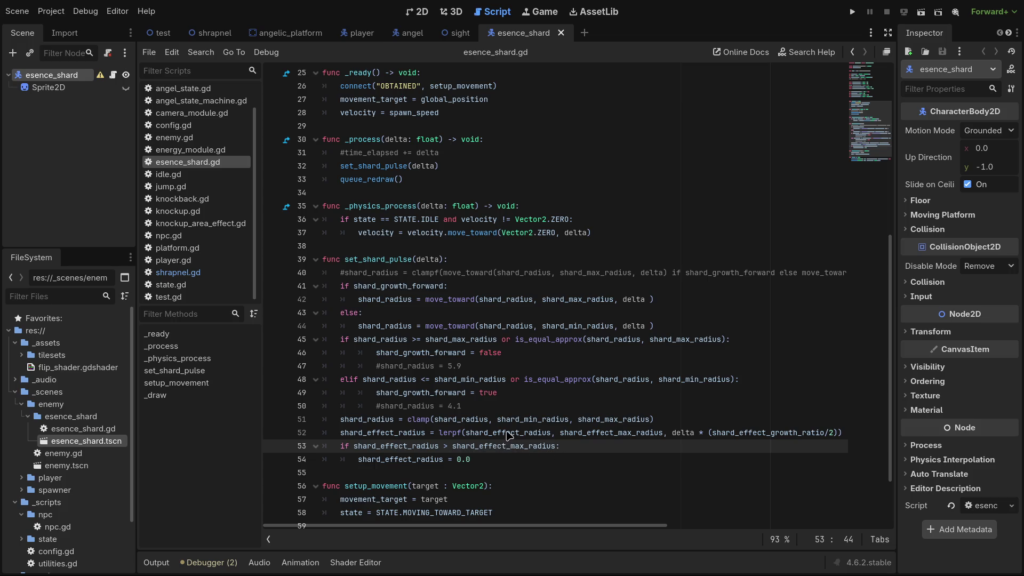
pyautogui.click(449, 448)
pyautogui.write('=')
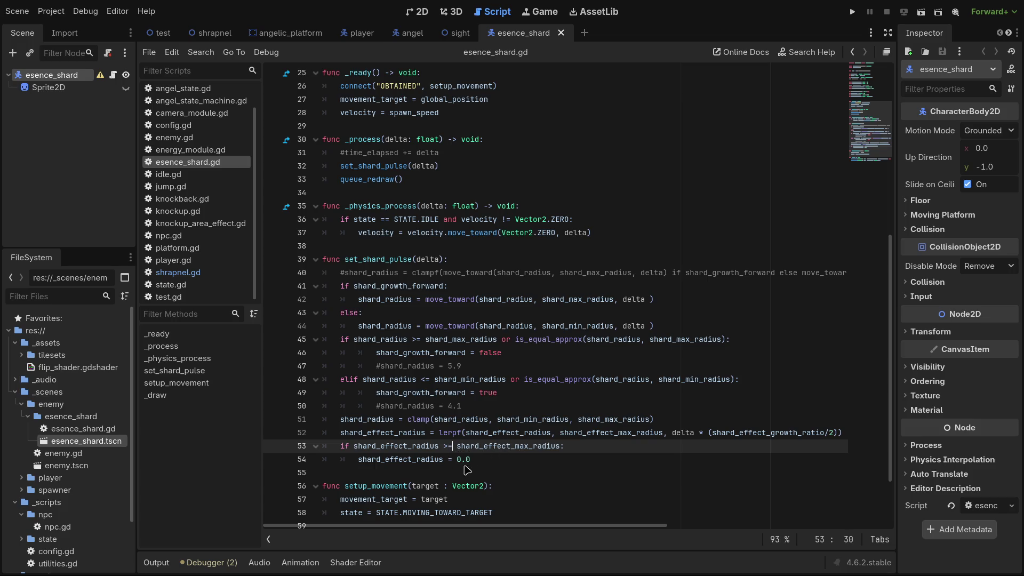
pyautogui.hotkey('ctrl', 's')
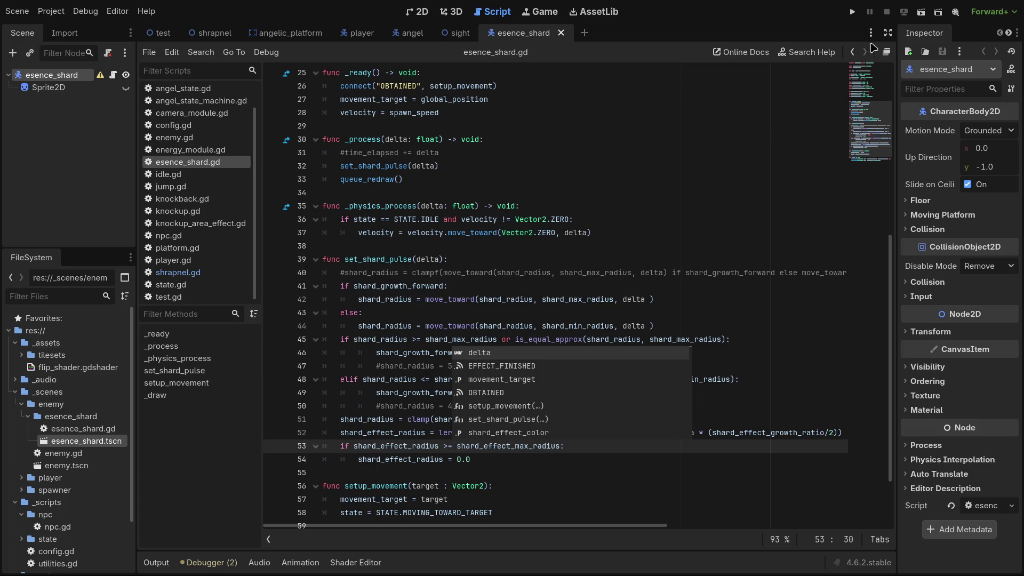
pyautogui.click(920, 15)
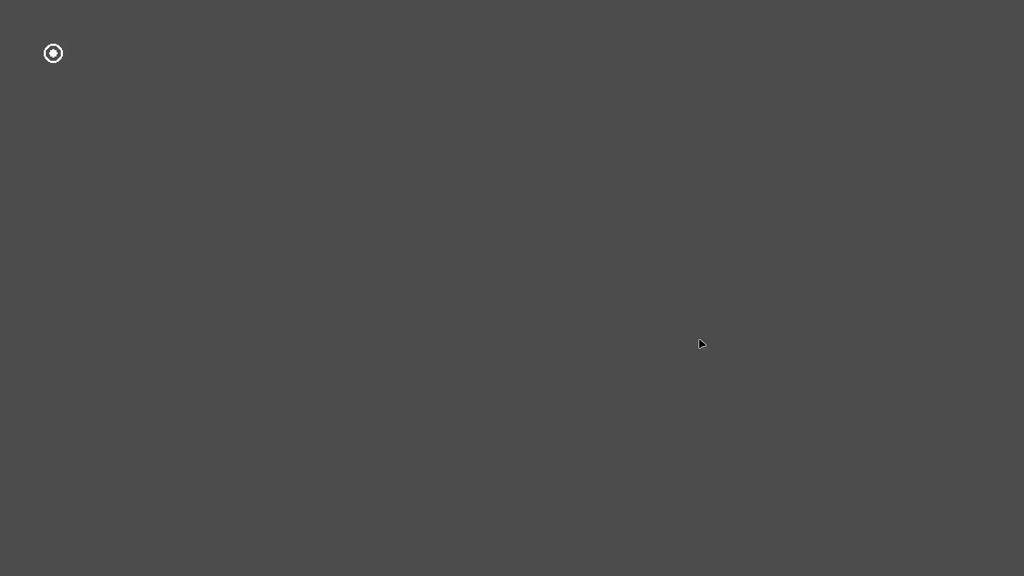
# Stop the game, change line 16's max radius from 8.0 to 12.0, and rerun the scene.
pyautogui.click(889, 12)
pyautogui.click(374, 325)
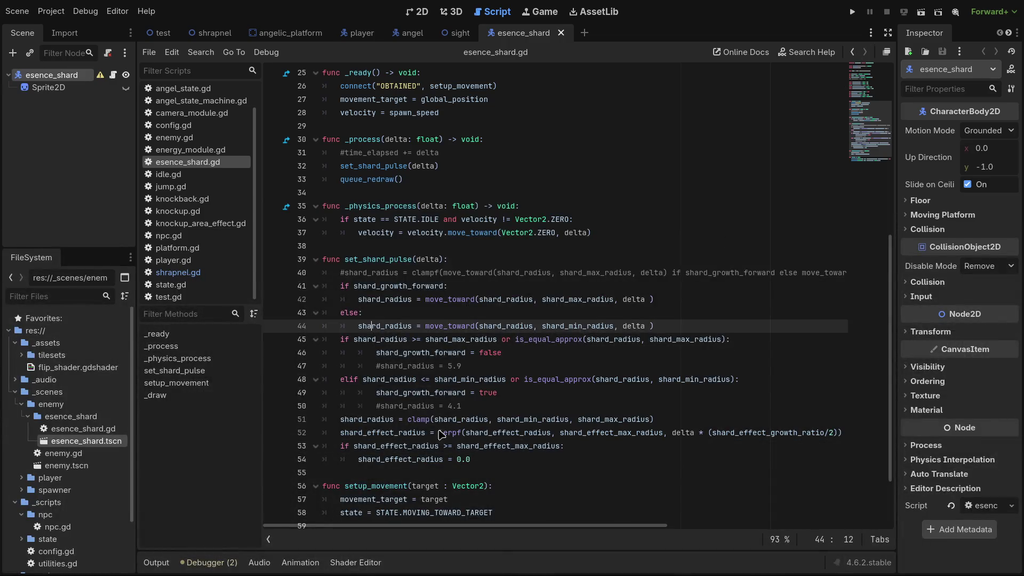
pyautogui.scroll(-2, 448, 435)
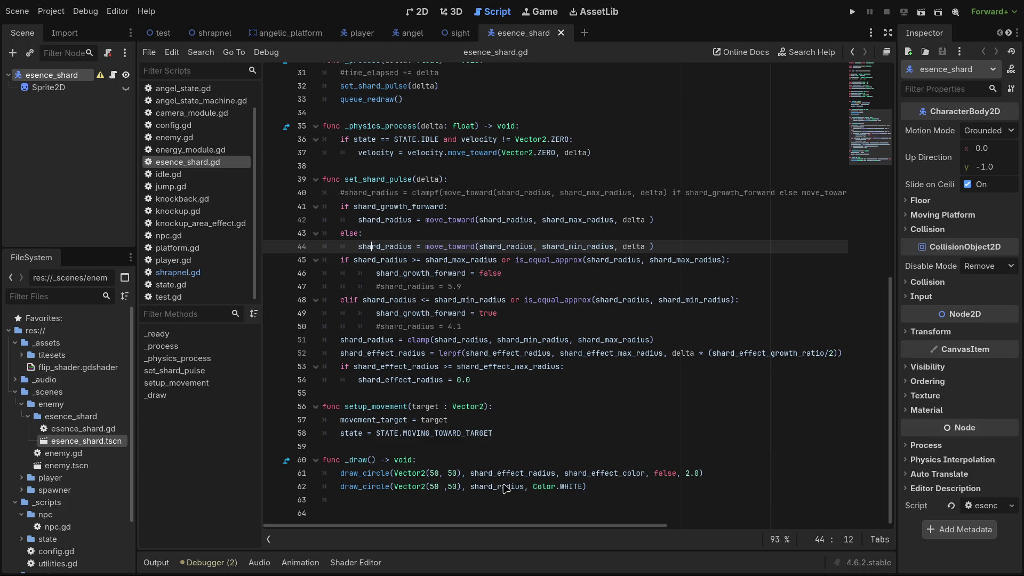
pyautogui.scroll(5, 580, 424)
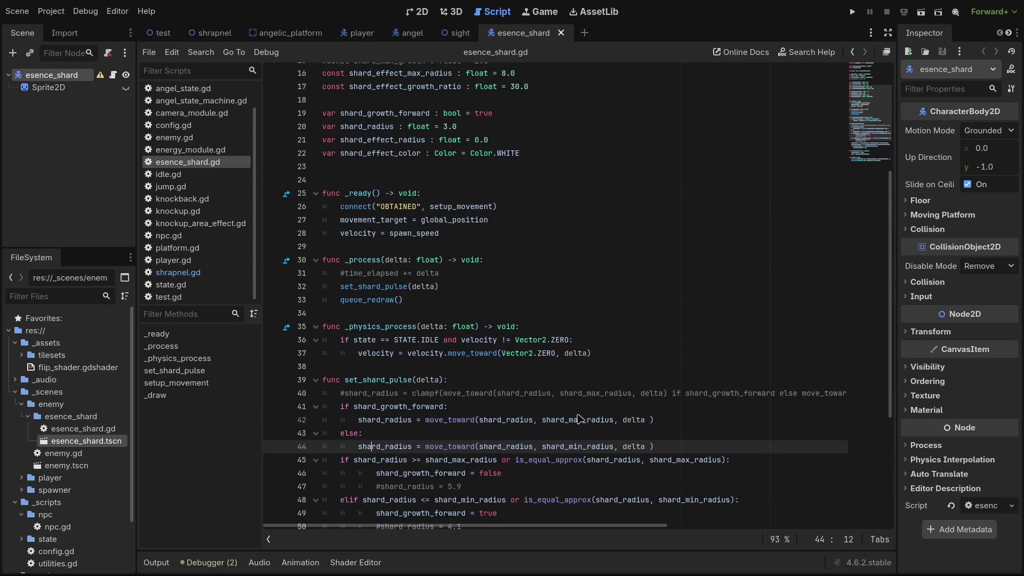
pyautogui.scroll(4, 557, 365)
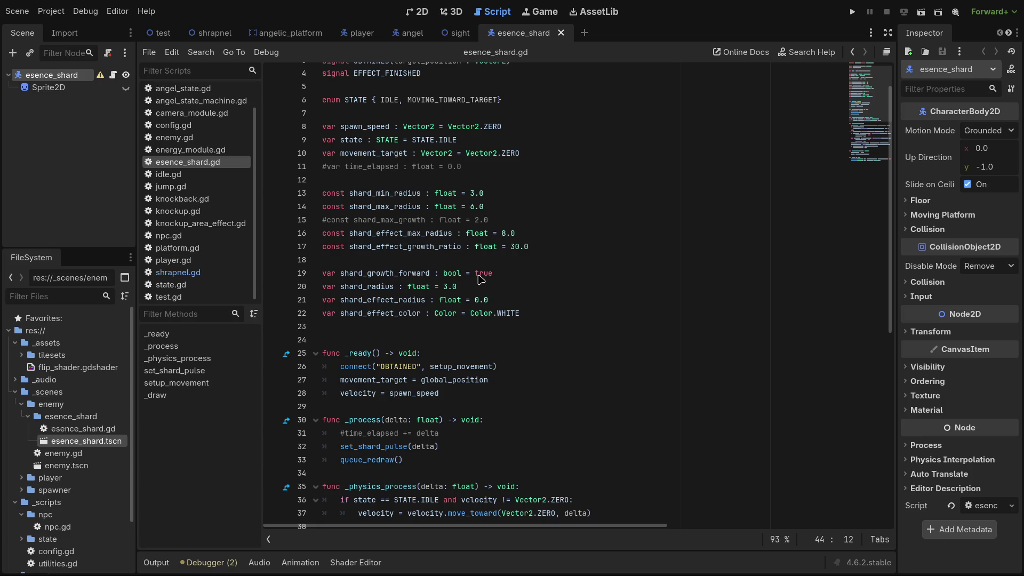
pyautogui.click(505, 235)
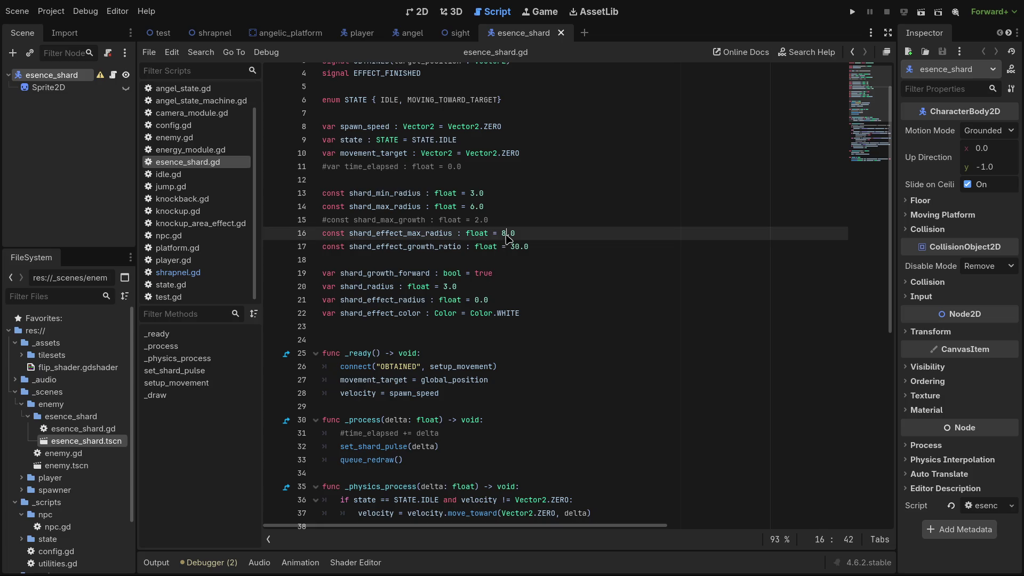
pyautogui.press('BackSpace')
pyautogui.write('12')
pyautogui.click(926, 16)
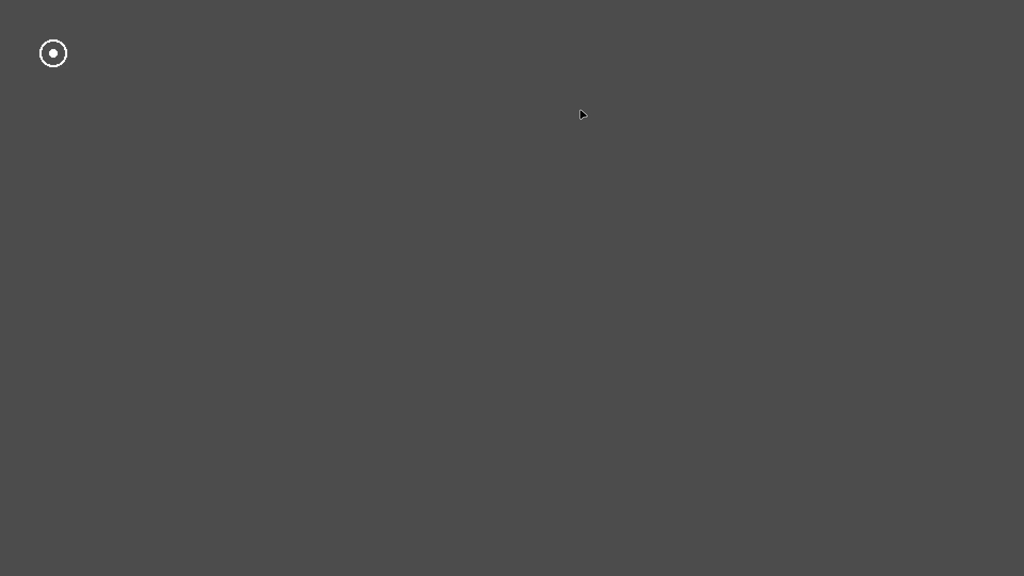
# Stop the game, replace the 30 growth ratio on line 17 with 25, and rerun the scene.
pyautogui.click(886, 23)
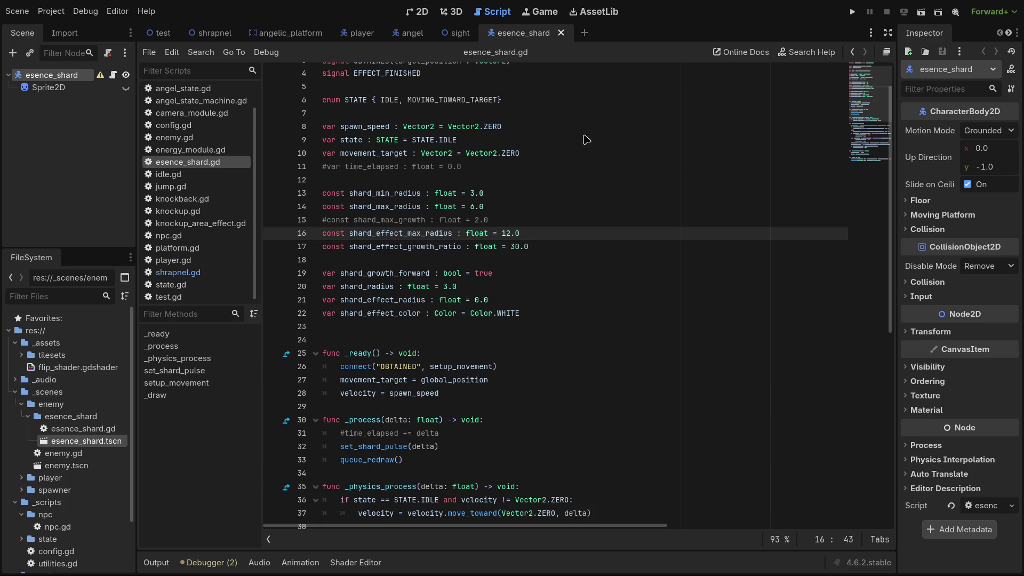
pyautogui.click(529, 257)
pyautogui.moveTo(520, 247); pyautogui.dragTo(510, 247)
pyautogui.scroll(-2, 549, 327)
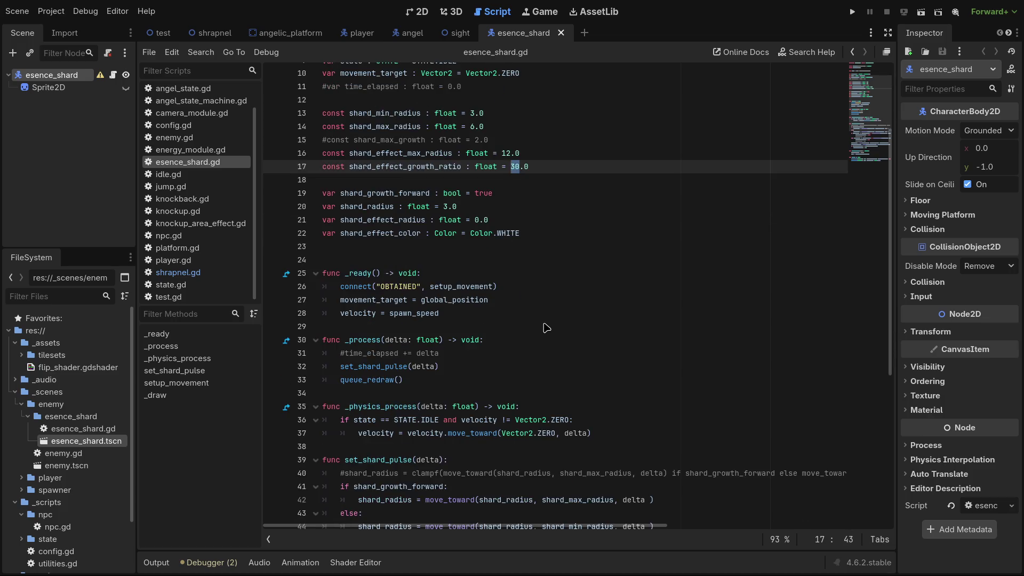
pyautogui.write('25')
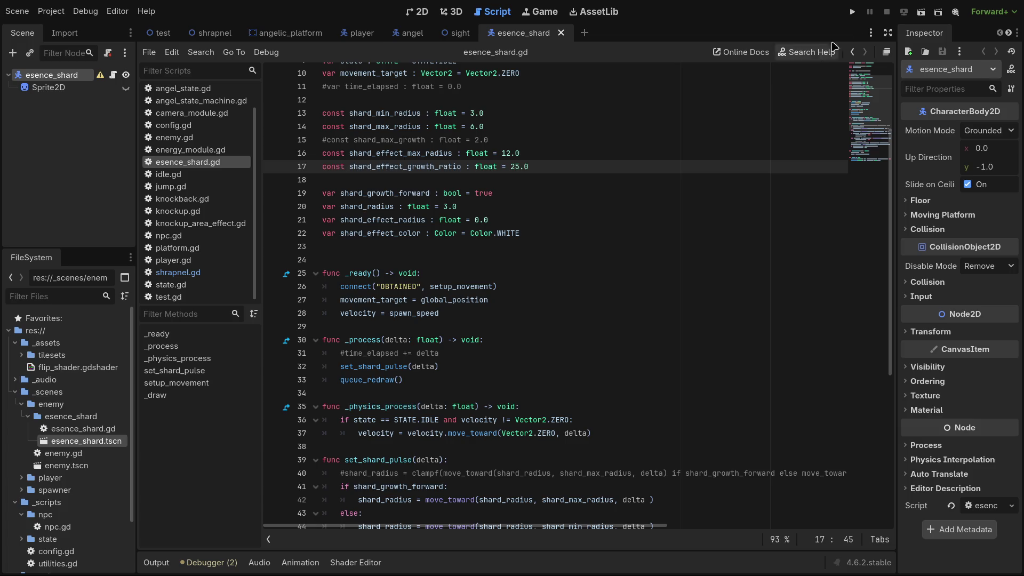
pyautogui.click(925, 15)
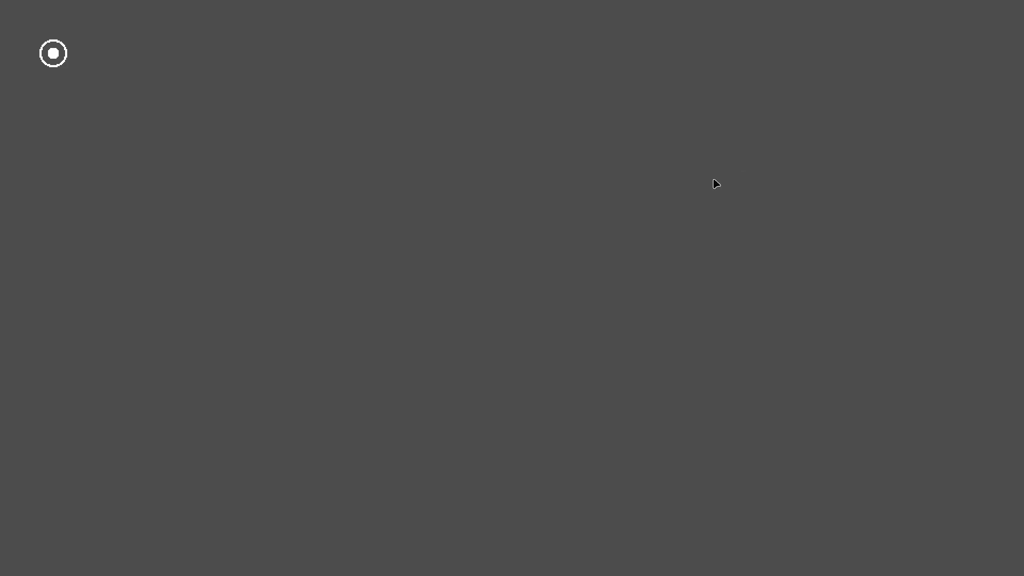
# Stop the game, look over the set_shard_pulse and lerpf code, then switch to shrapnel.gd.
pyautogui.click(896, 12)
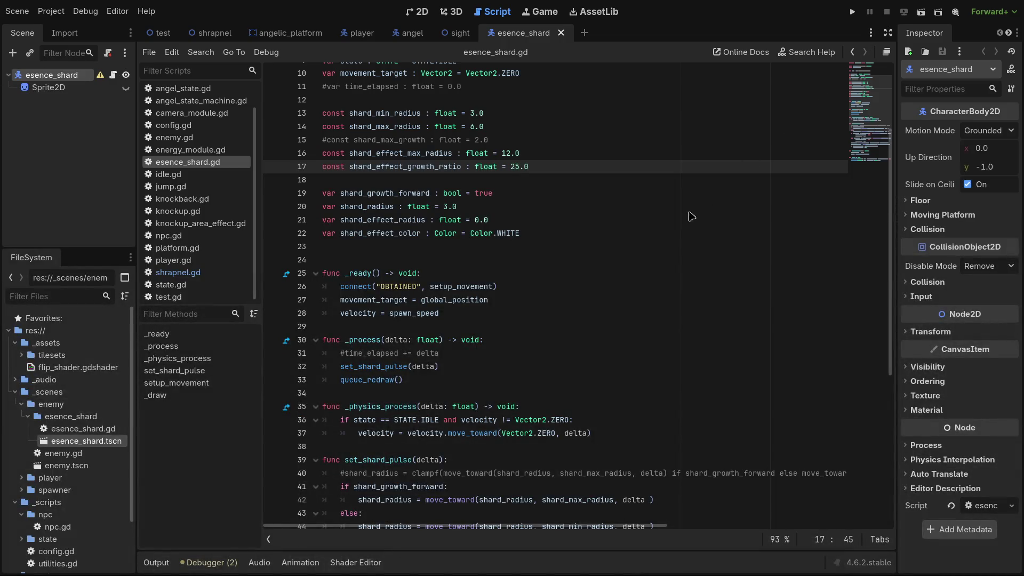
pyautogui.scroll(-4, 651, 288)
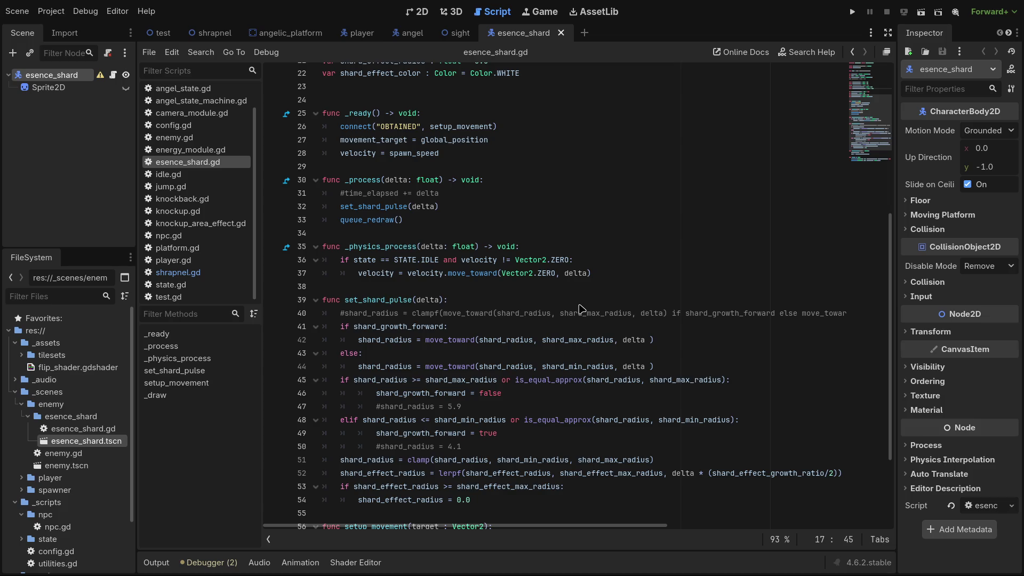
pyautogui.click(425, 221)
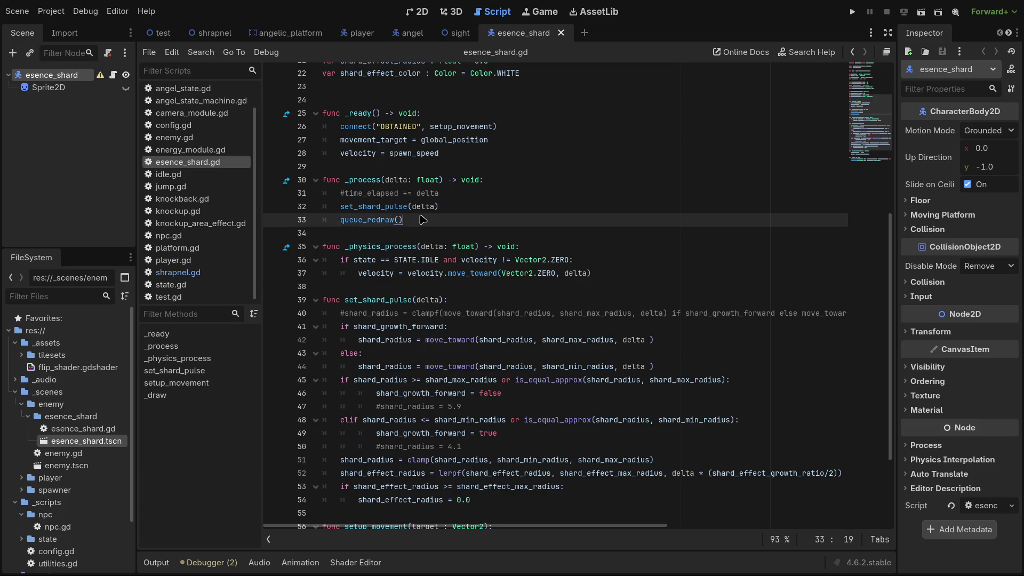
pyautogui.click(443, 207)
pyautogui.scroll(-3, 458, 352)
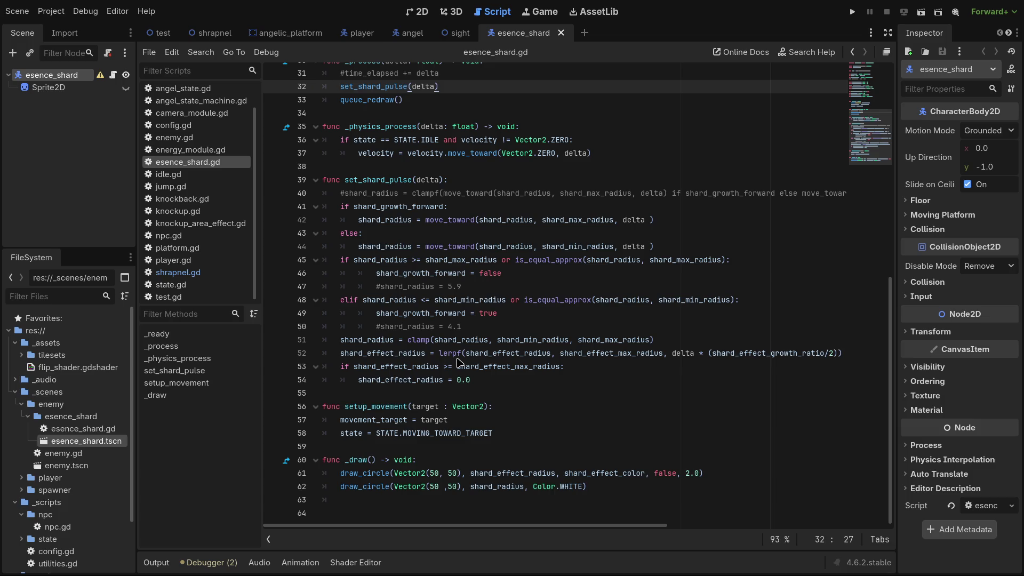
pyautogui.moveTo(462, 354); pyautogui.dragTo(441, 356)
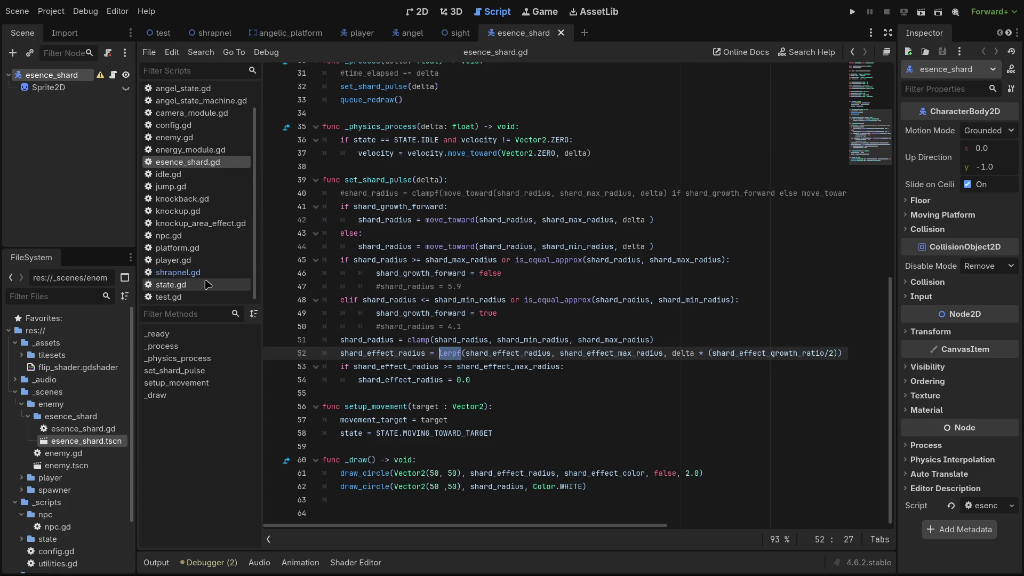
pyautogui.click(196, 285)
pyautogui.click(197, 273)
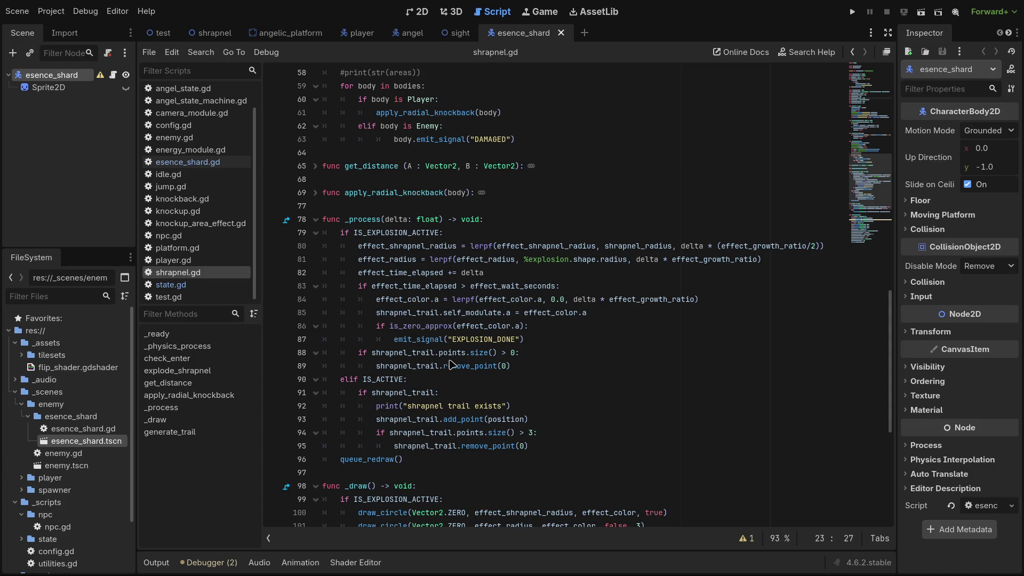
# Scroll to shrapnel.gd's generate_trail code and collapse the script and method lists.
pyautogui.scroll(-8, 450, 365)
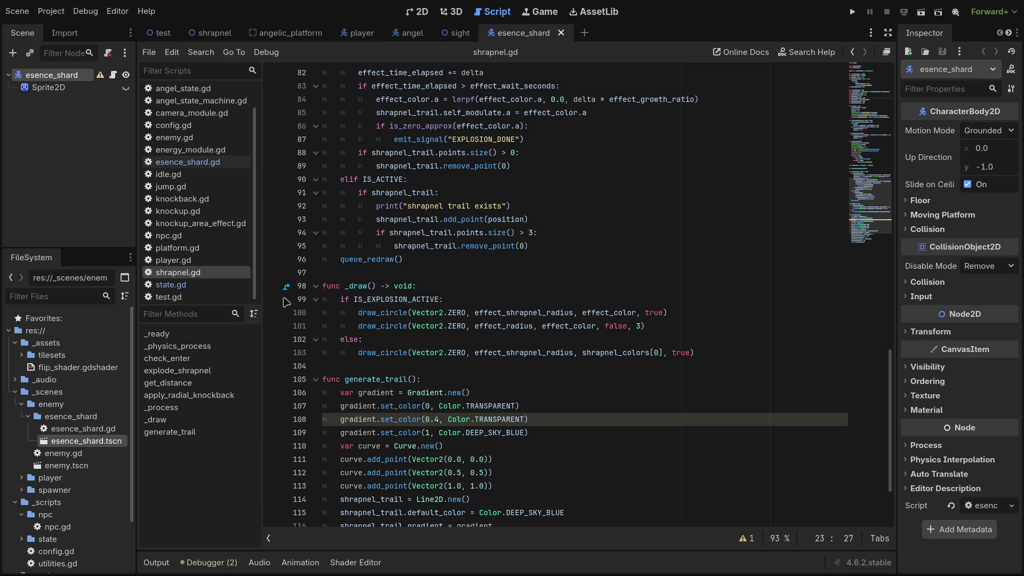
pyautogui.click(269, 539)
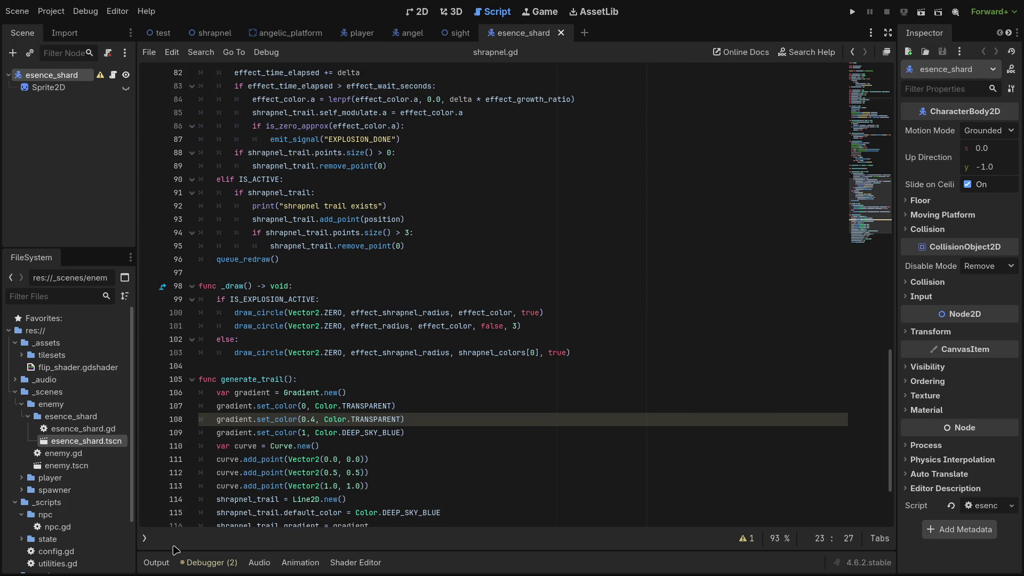
pyautogui.click(145, 540)
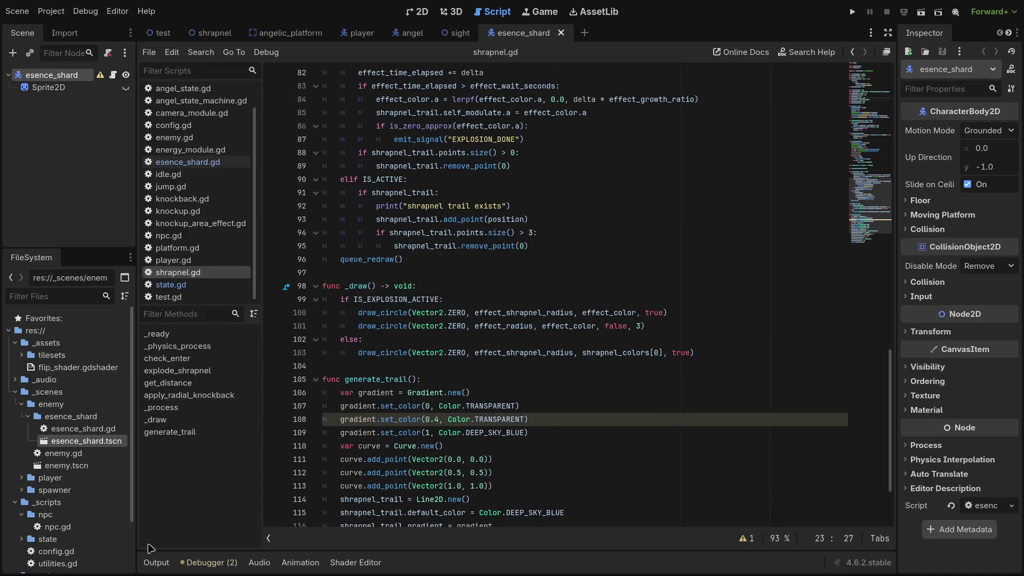
pyautogui.click(268, 538)
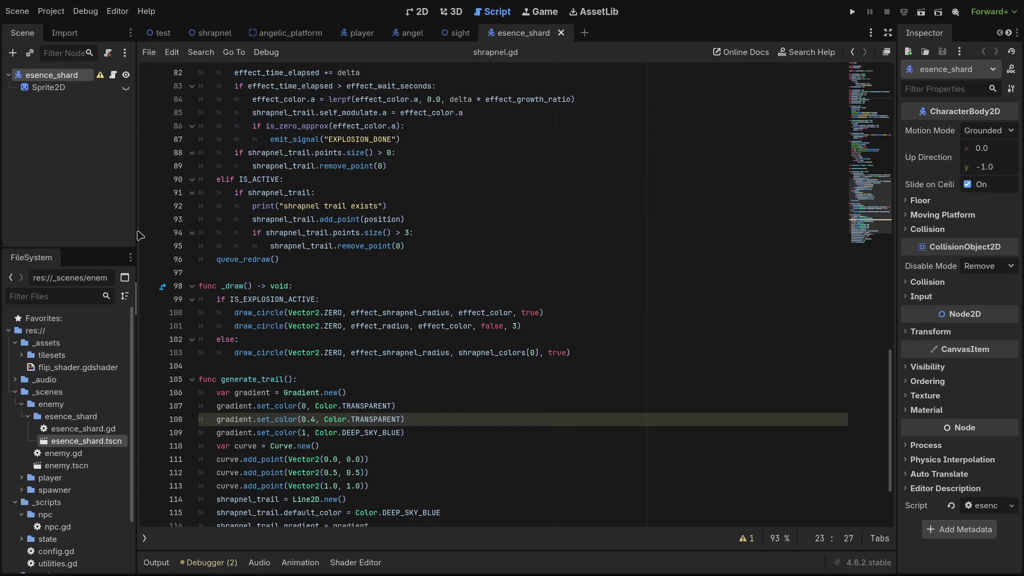
# Narrow the left docks and scroll through shrapnel.gd's _process trail code.
pyautogui.click(113, 217)
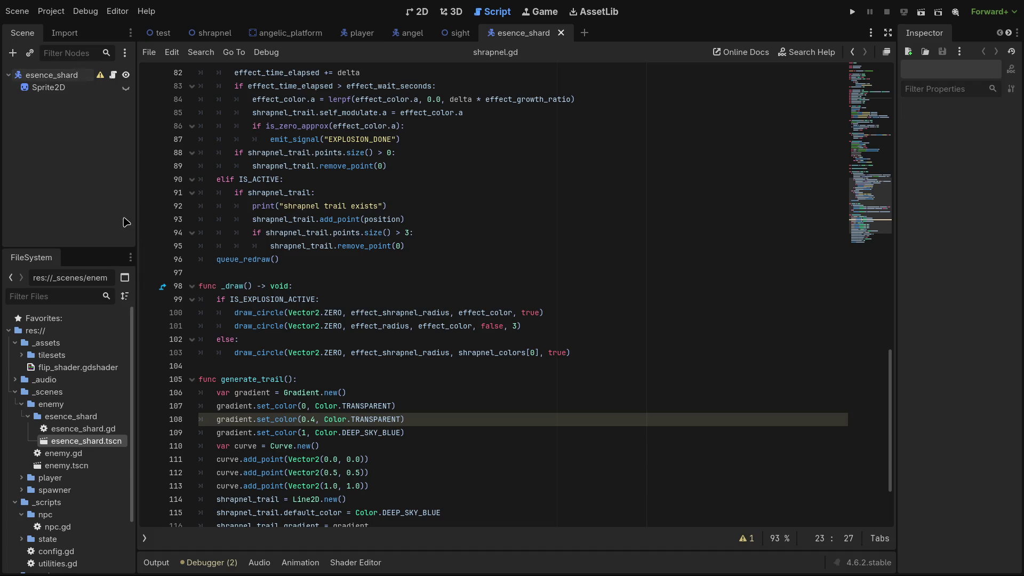
pyautogui.moveTo(138, 227); pyautogui.dragTo(129, 226)
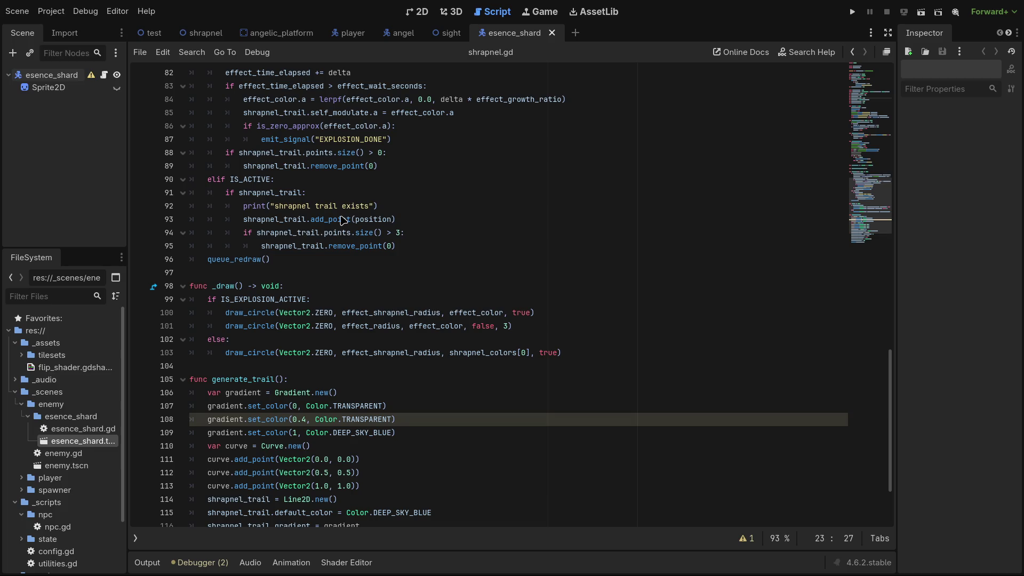
pyautogui.scroll(-2, 328, 274)
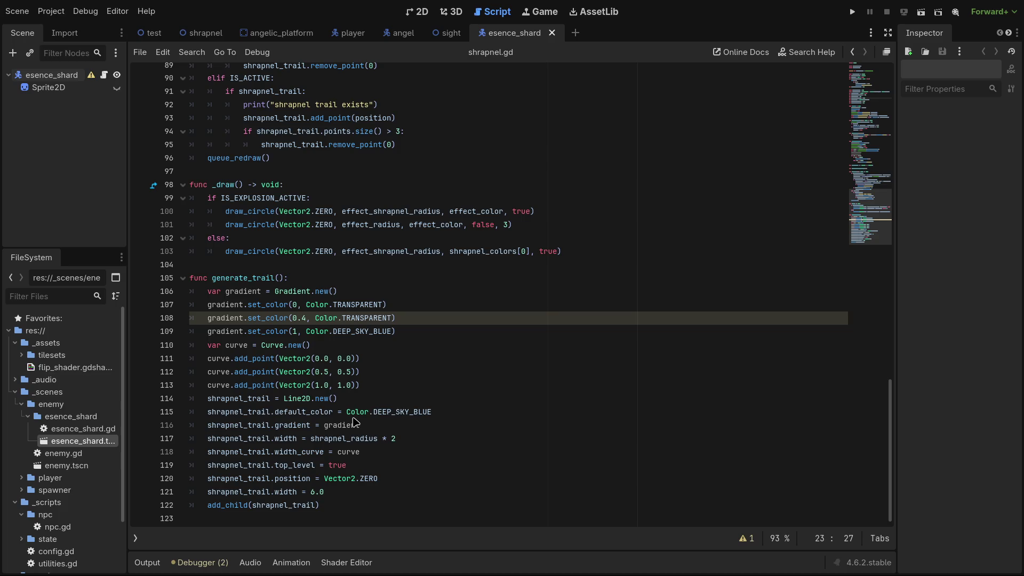
pyautogui.scroll(5, 360, 427)
pyautogui.scroll(3, 349, 437)
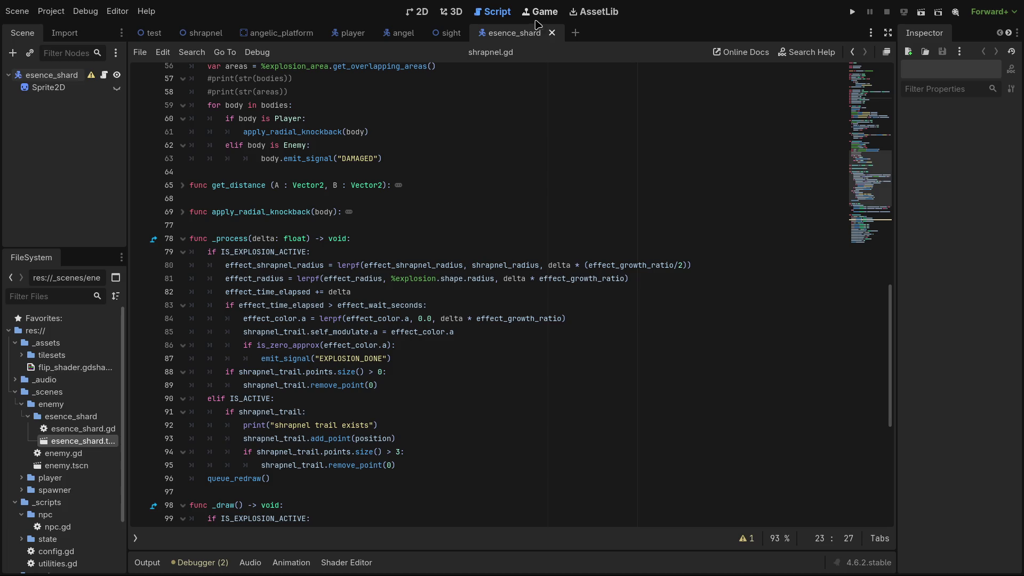
pyautogui.scroll(1, 331, 268)
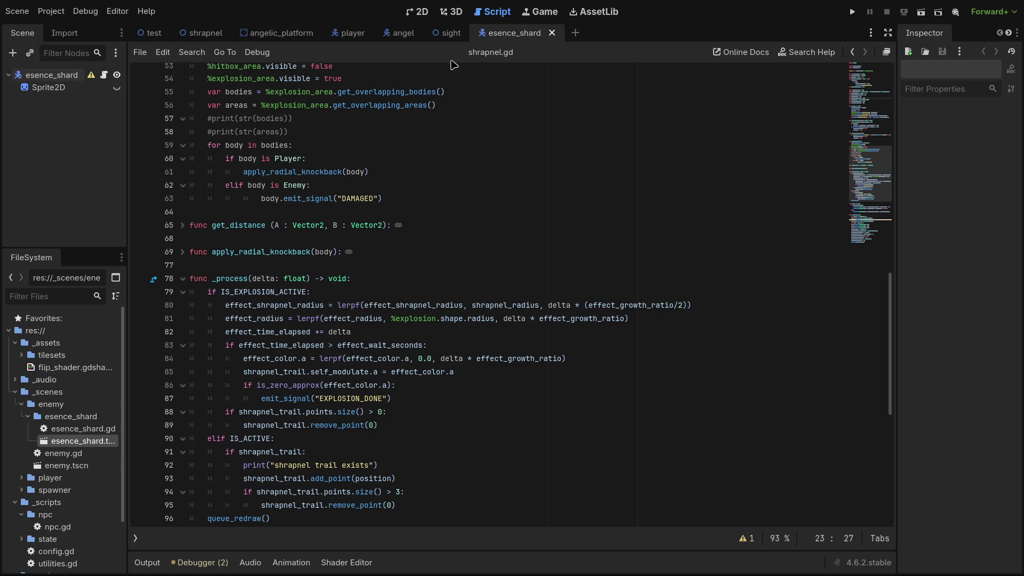
# Bring back the script and method lists and open esence_shard.gd.
pyautogui.click(539, 15)
pyautogui.click(505, 11)
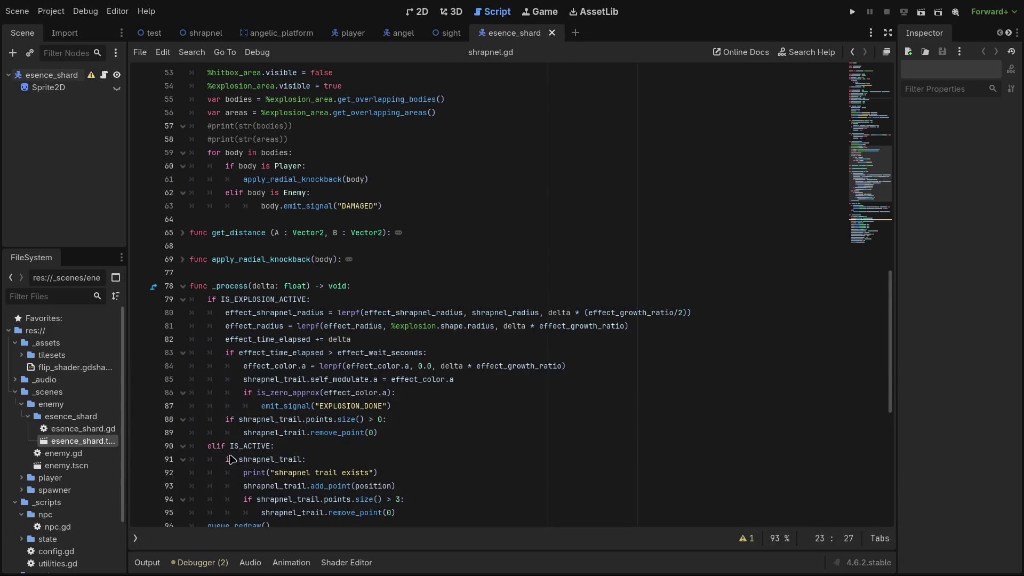
pyautogui.click(136, 538)
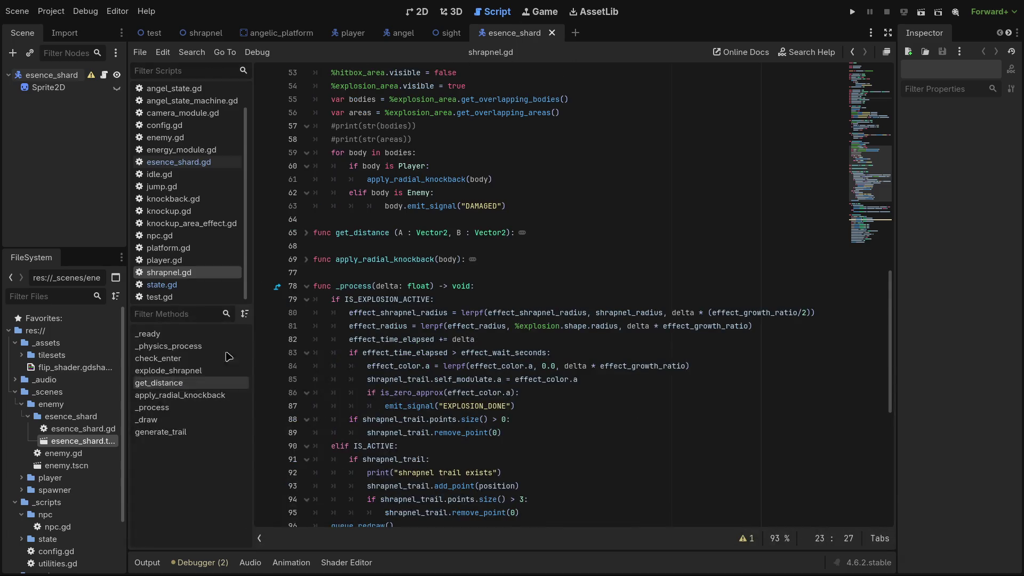
pyautogui.click(178, 162)
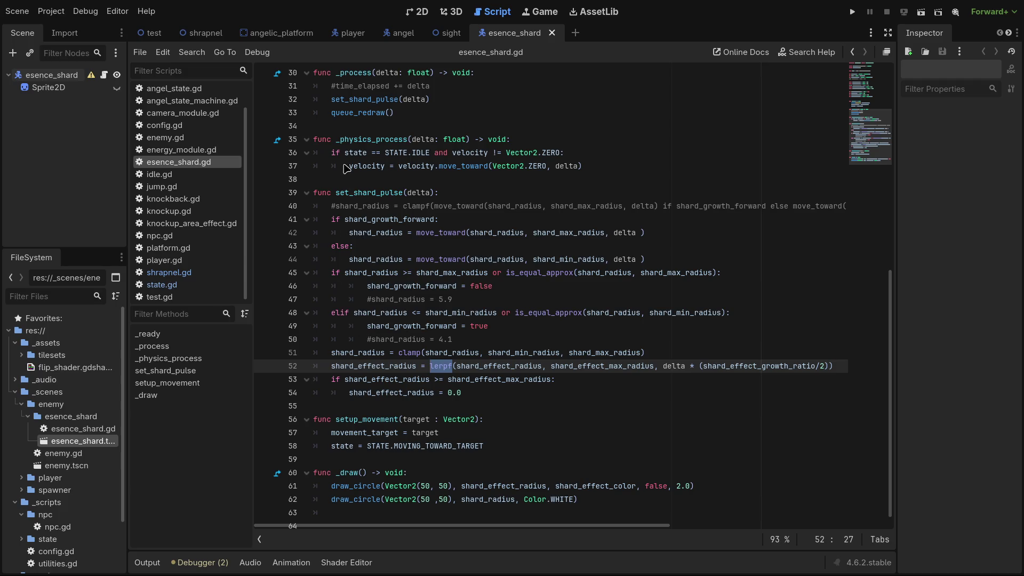
pyautogui.click(344, 100)
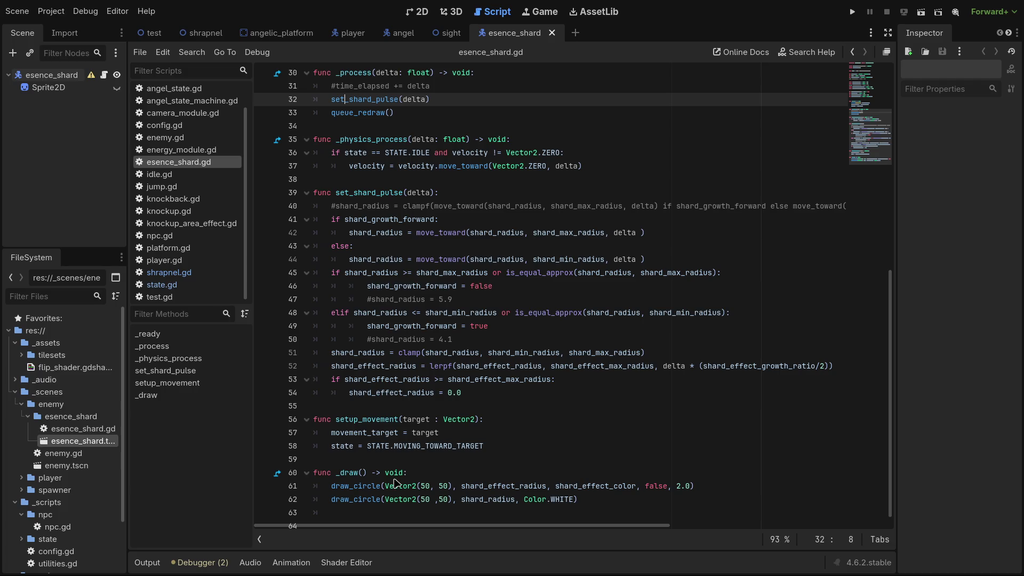
pyautogui.click(493, 490)
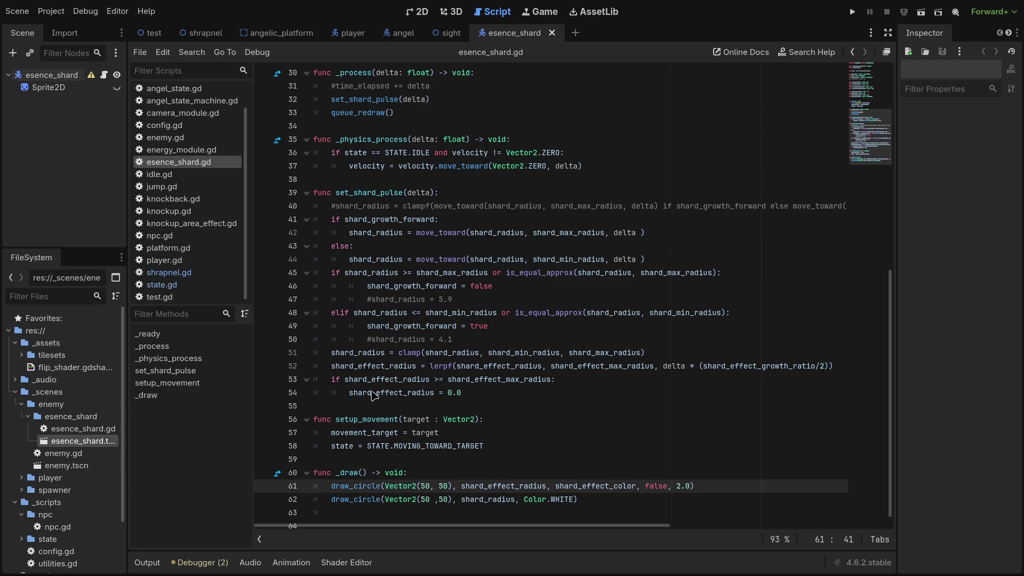
pyautogui.click(362, 367)
pyautogui.click(510, 488)
pyautogui.moveTo(129, 204); pyautogui.dragTo(129, 214)
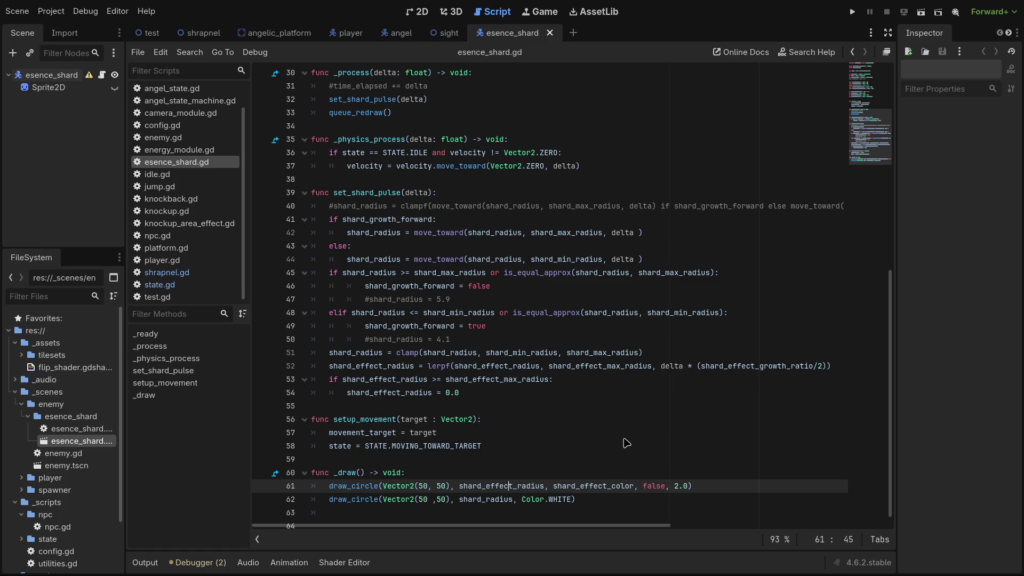
pyautogui.click(386, 472)
pyautogui.click(383, 459)
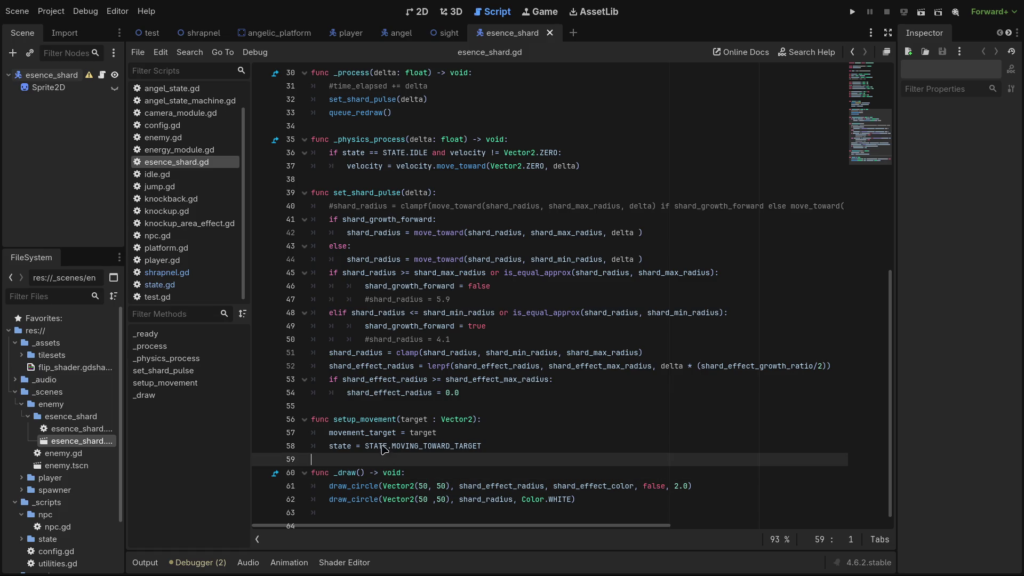
pyautogui.click(377, 407)
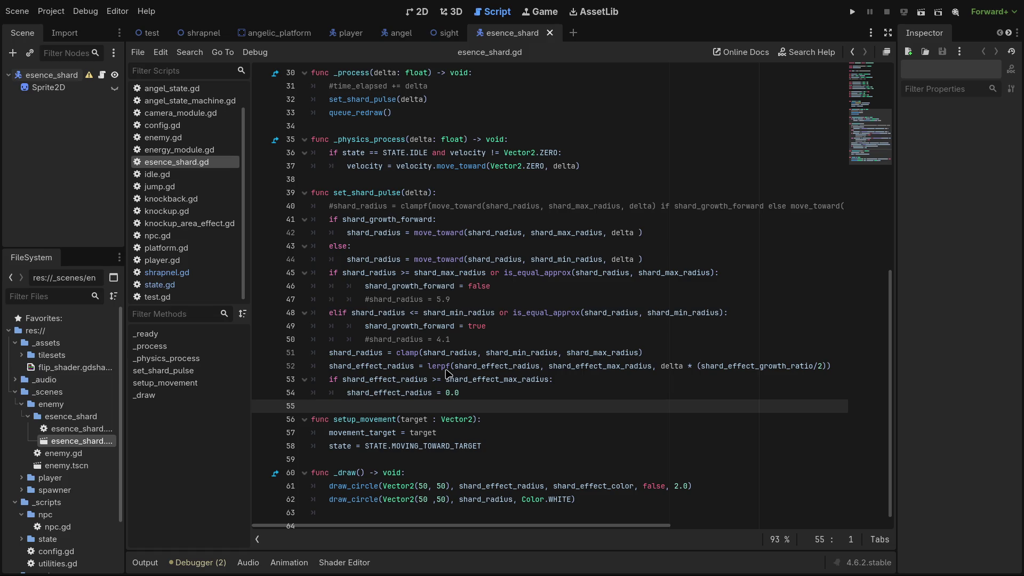
pyautogui.scroll(10, 768, 363)
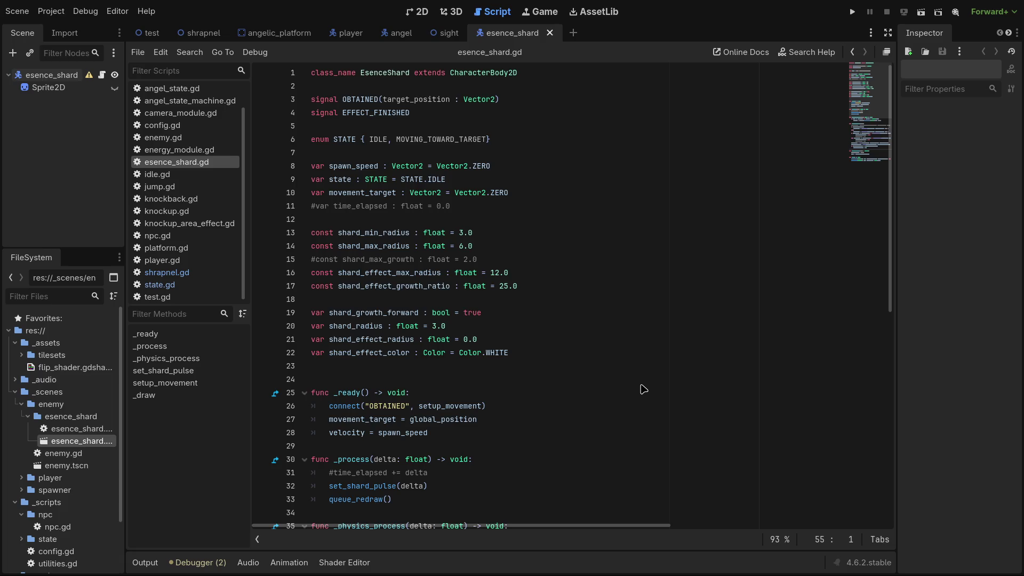
pyautogui.scroll(-10, 643, 389)
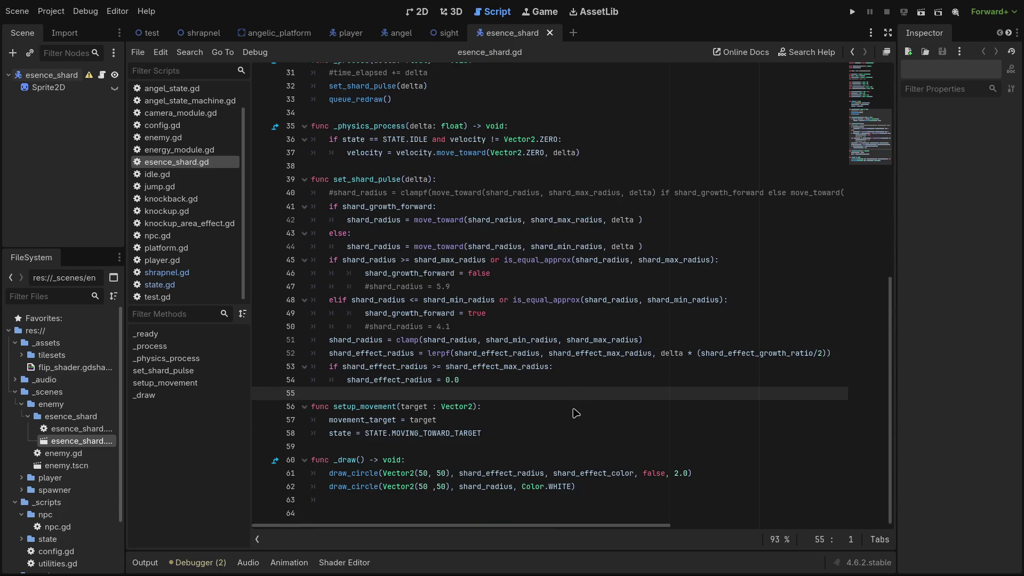
pyautogui.click(347, 380)
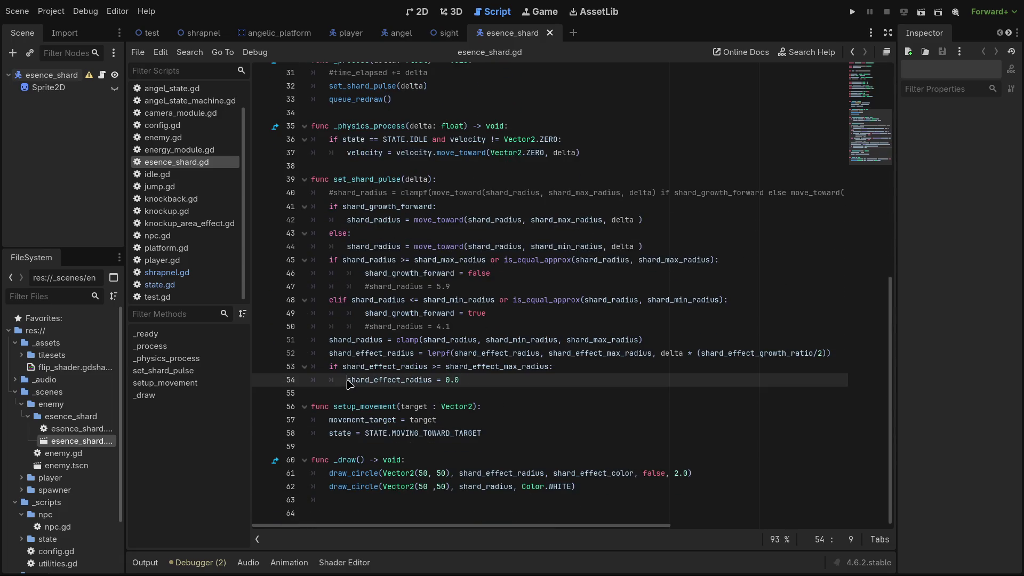
# Add print("shard efect radius over max") inside the line 53 if block and run the scene.
pyautogui.press('Return')
pyautogui.press('Up')
pyautogui.write('pri')
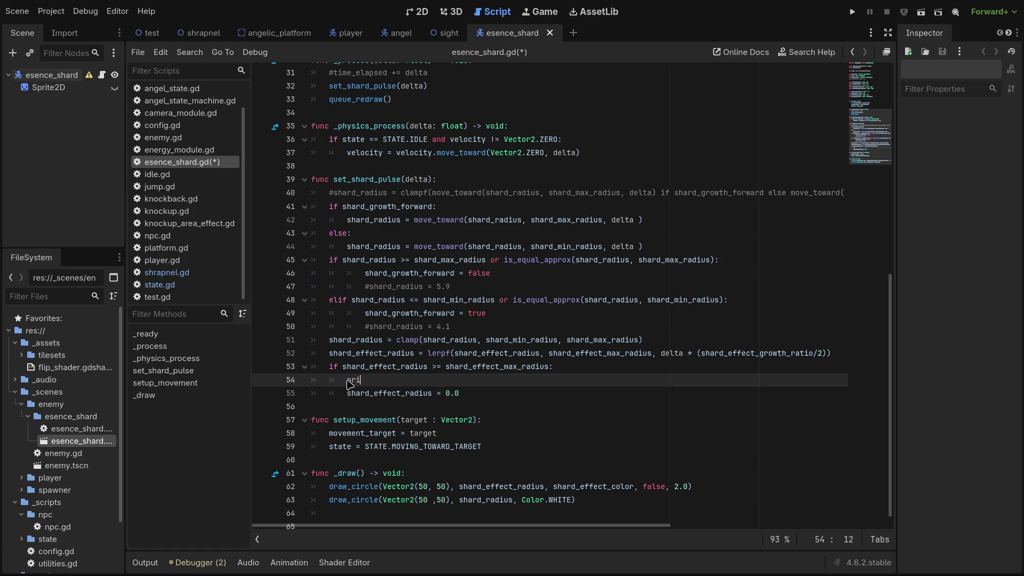
pyautogui.write('nt("')
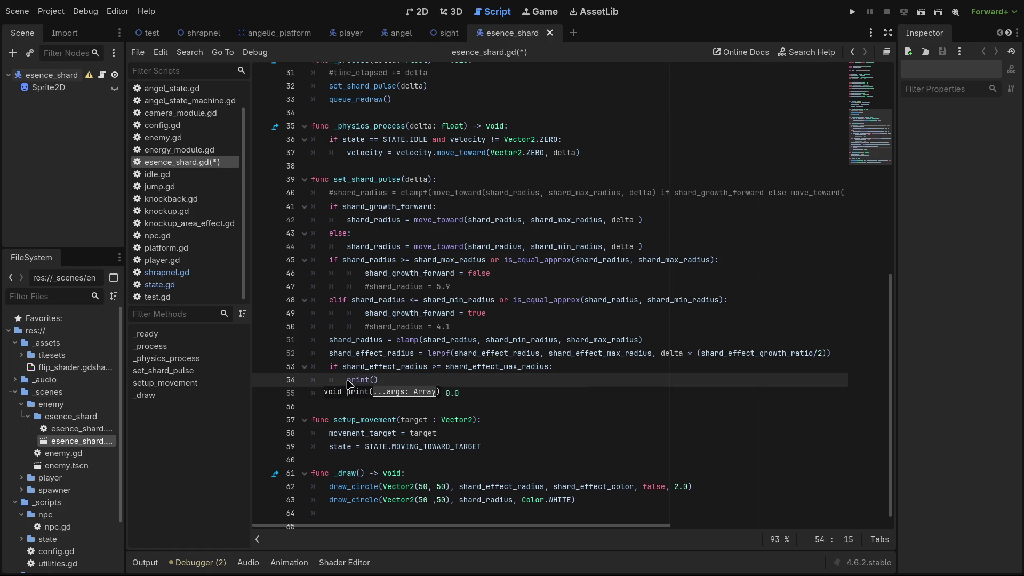
pyautogui.write('shard efect')
pyautogui.write(' radius ')
pyautogui.write('over max')
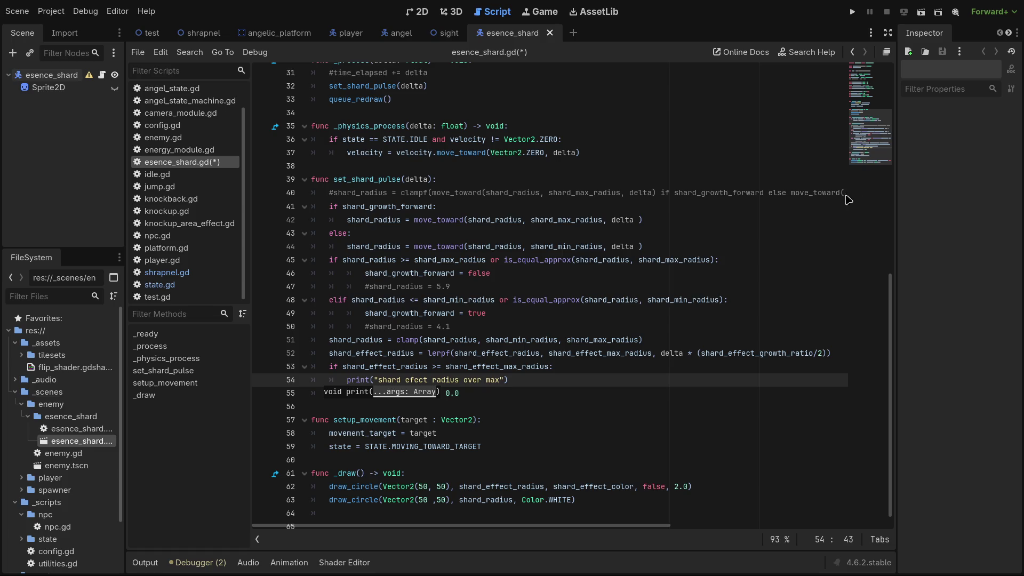
pyautogui.click(922, 13)
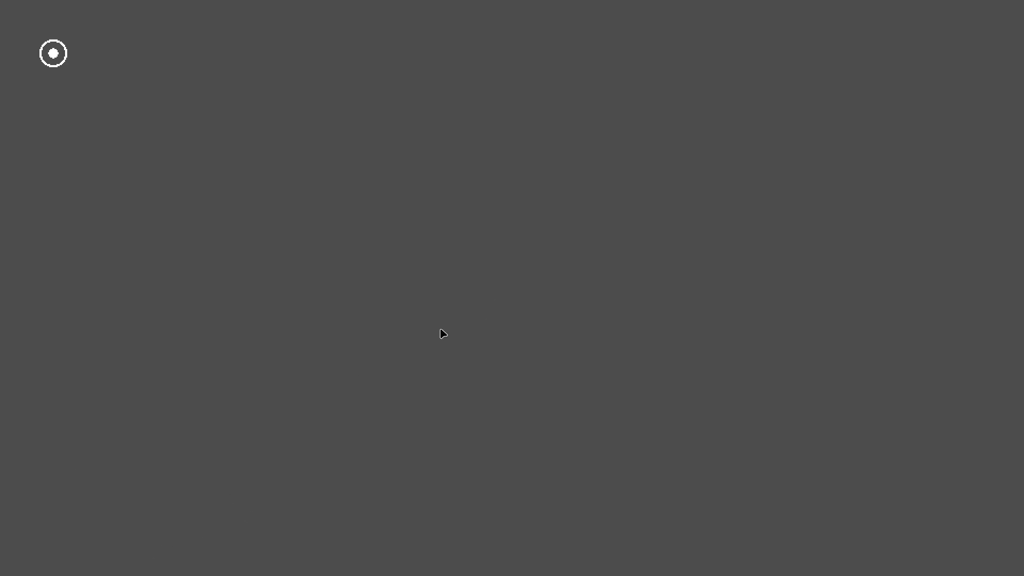
# Stop the game and select the >= shard_effect_max_radius comparison on line 53.
pyautogui.click(890, 14)
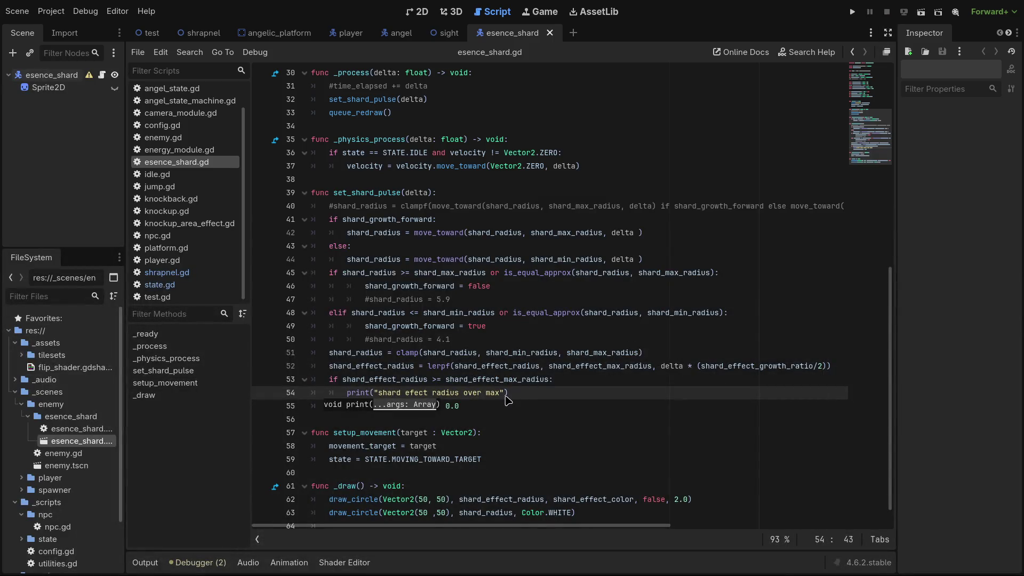
pyautogui.click(474, 355)
pyautogui.click(445, 393)
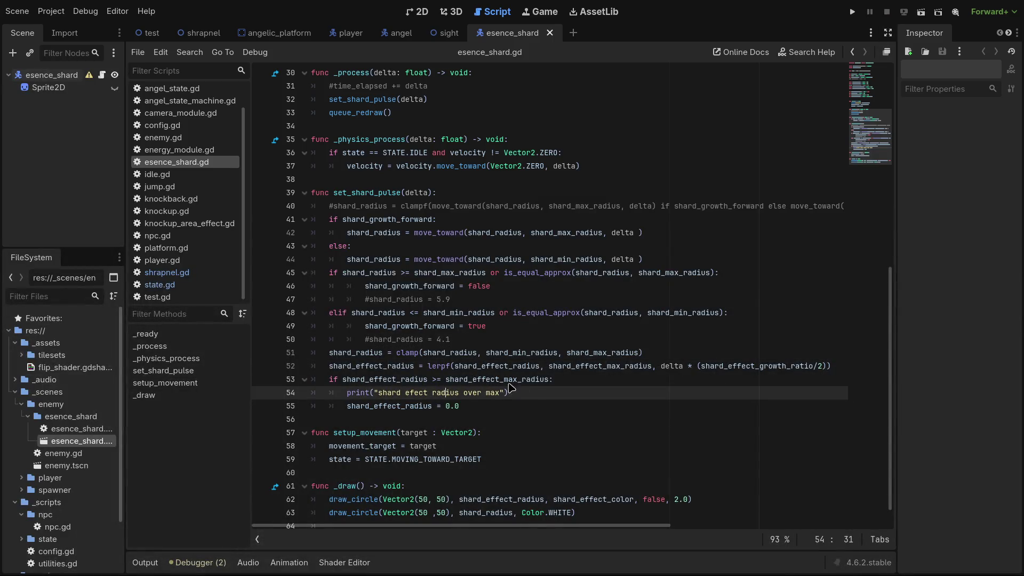
pyautogui.moveTo(549, 379); pyautogui.dragTo(432, 385)
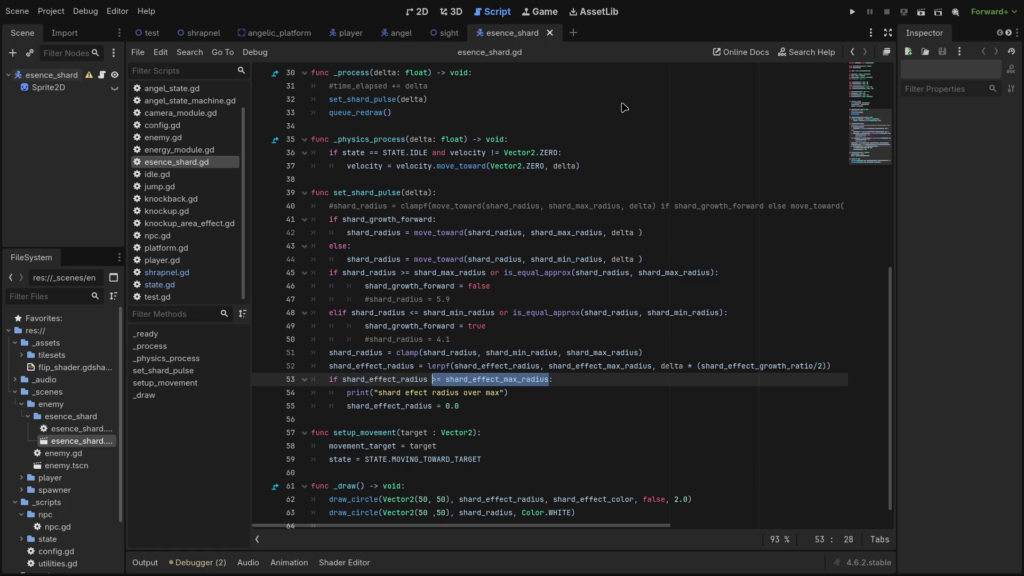
# Replace the >= operator on line 53 with a comma between the two radius values.
pyautogui.press('Left')
pyautogui.press('Delete')
pyautogui.press('BackSpace')
pyautogui.press('BackSpace')
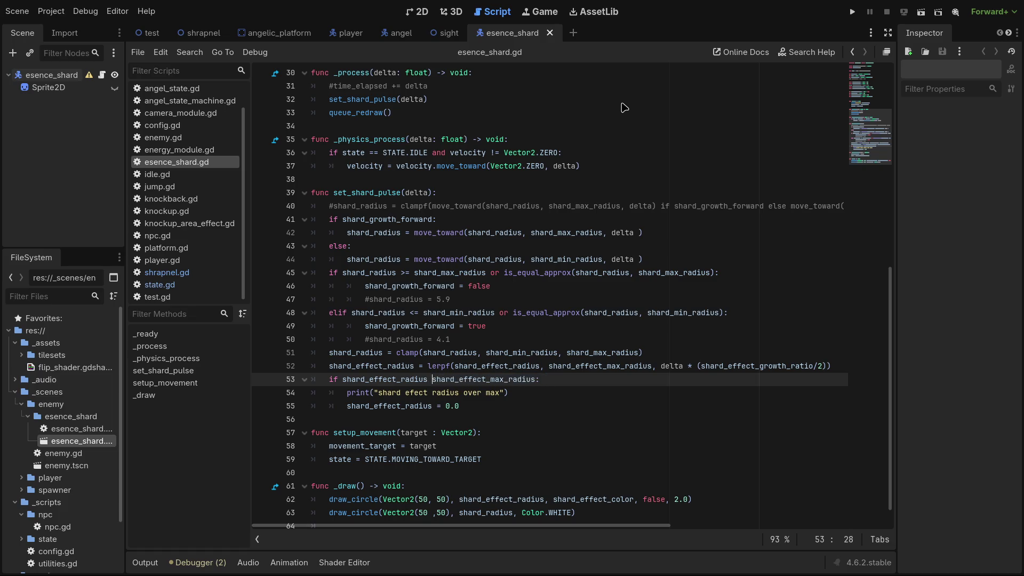
pyautogui.write(',')
pyautogui.press('Right')
# Wrap both arguments in is_equal_approx( ), save the script, and run the scene.
pyautogui.hotkey('ctrl', 'space')
pyautogui.hotkey('ctrl', 'Left')
pyautogui.hotkey('ctrl', 'Left')
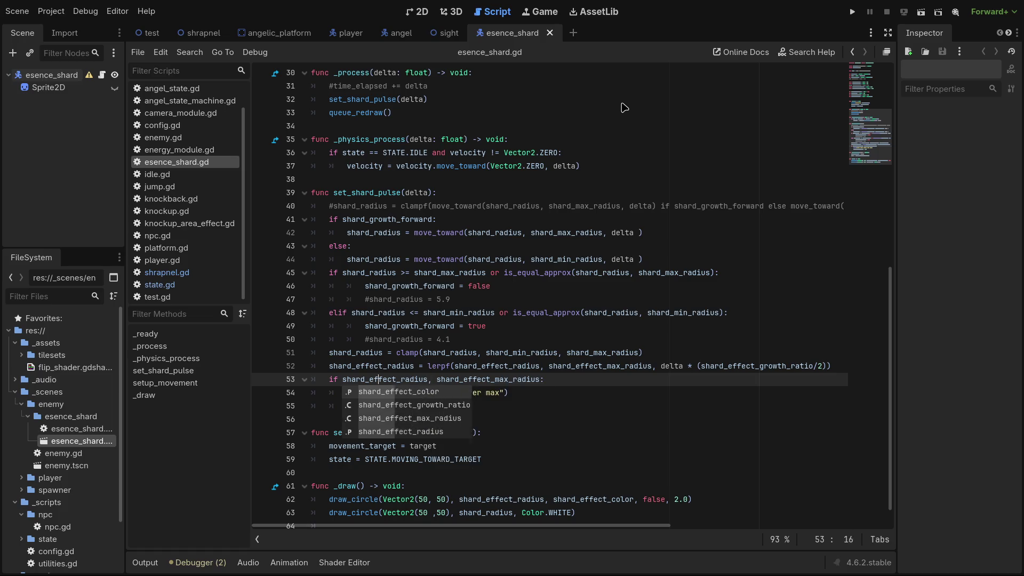
pyautogui.write('is_equal')
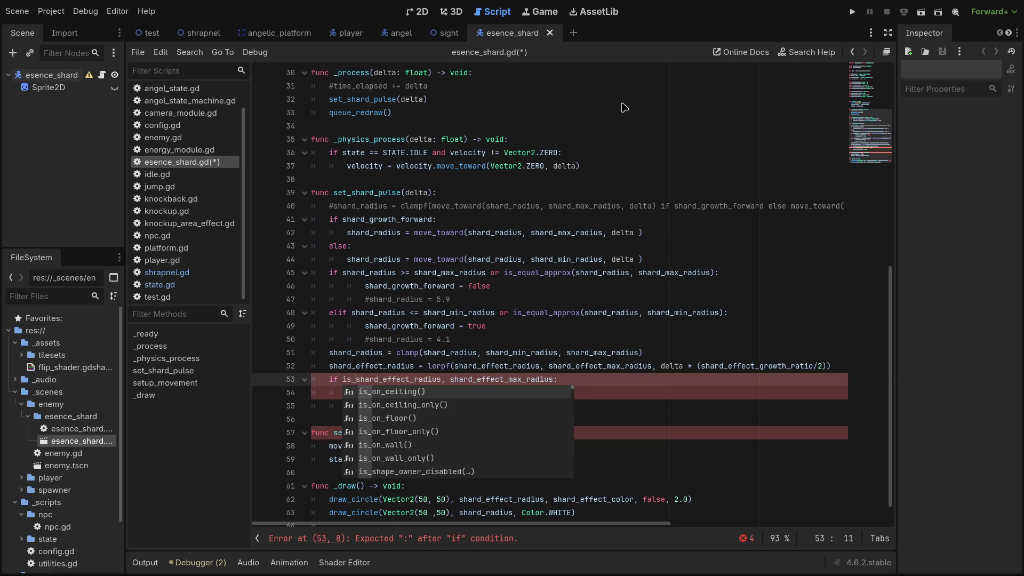
pyautogui.write('_apor')
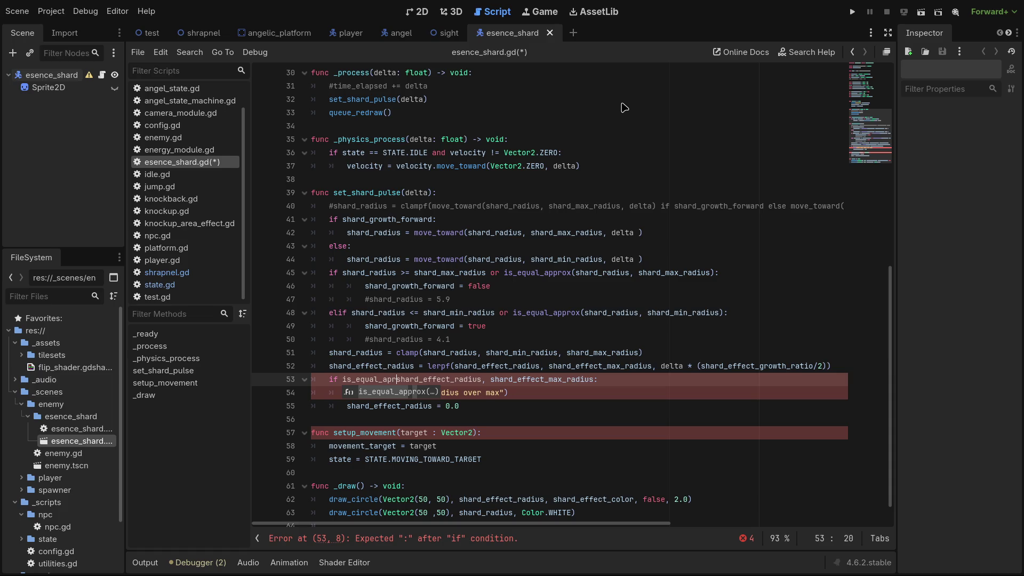
pyautogui.press('BackSpace')
pyautogui.press('BackSpace')
pyautogui.write('prox(')
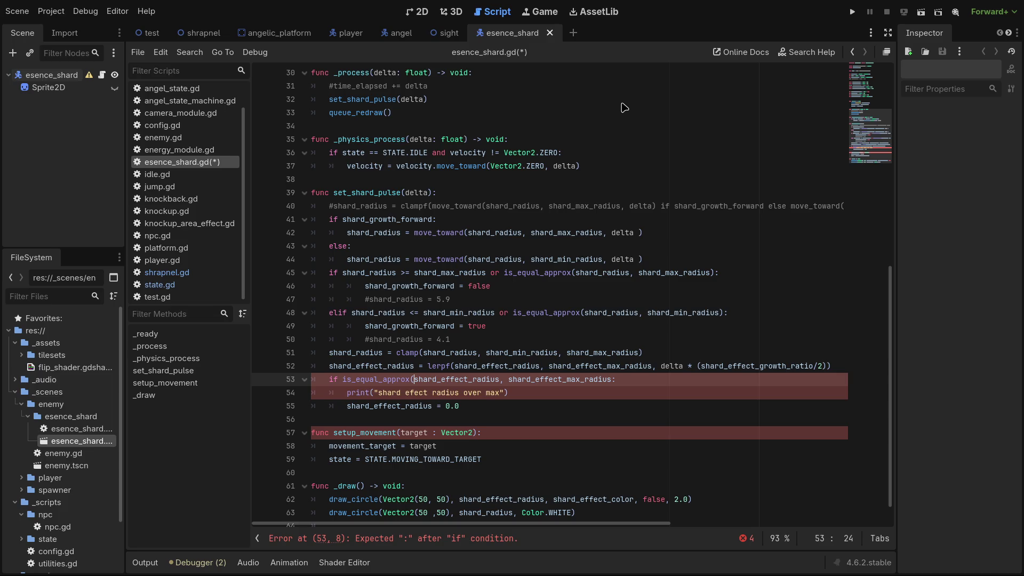
pyautogui.press('Right')
pyautogui.press('Right')
pyautogui.press('Right')
pyautogui.press('Right')
pyautogui.press('Right')
pyautogui.press('Right')
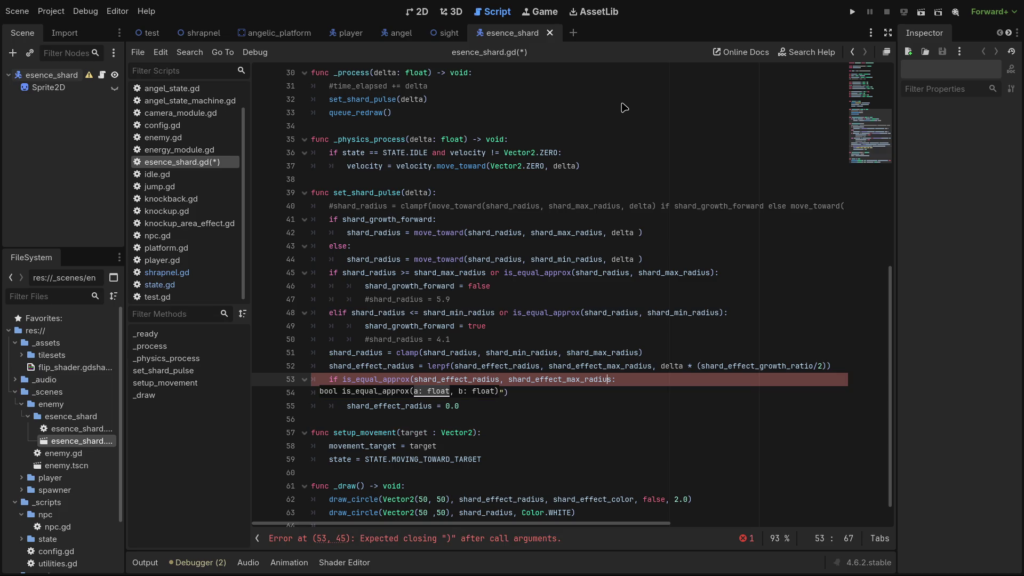
pyautogui.write(')')
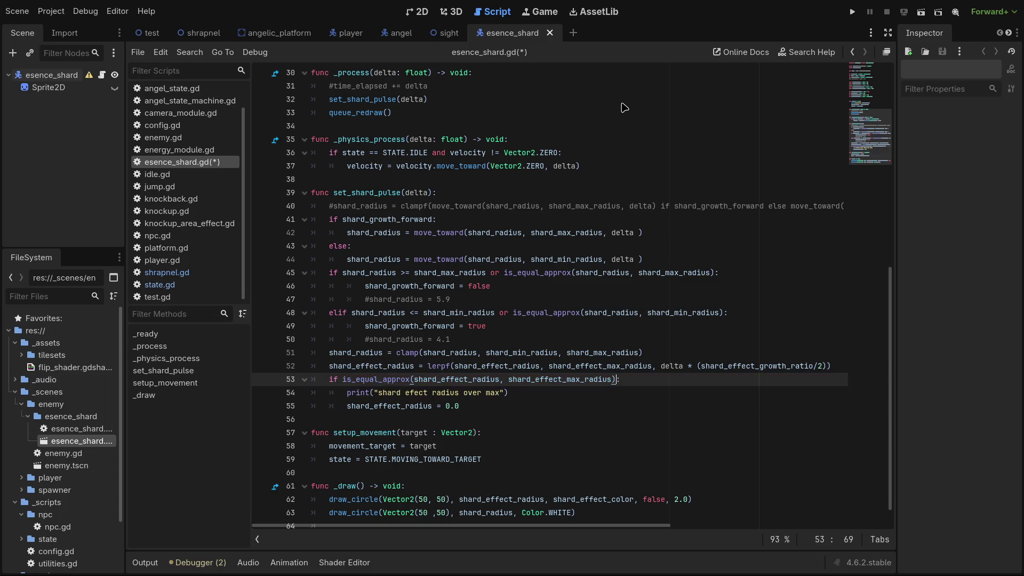
pyautogui.hotkey('ctrl', 's')
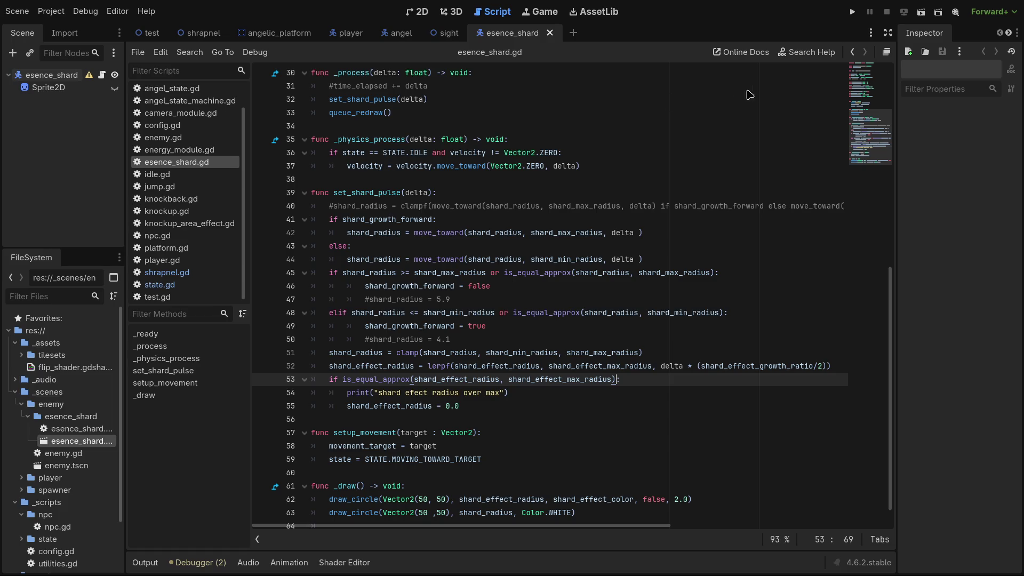
pyautogui.click(921, 12)
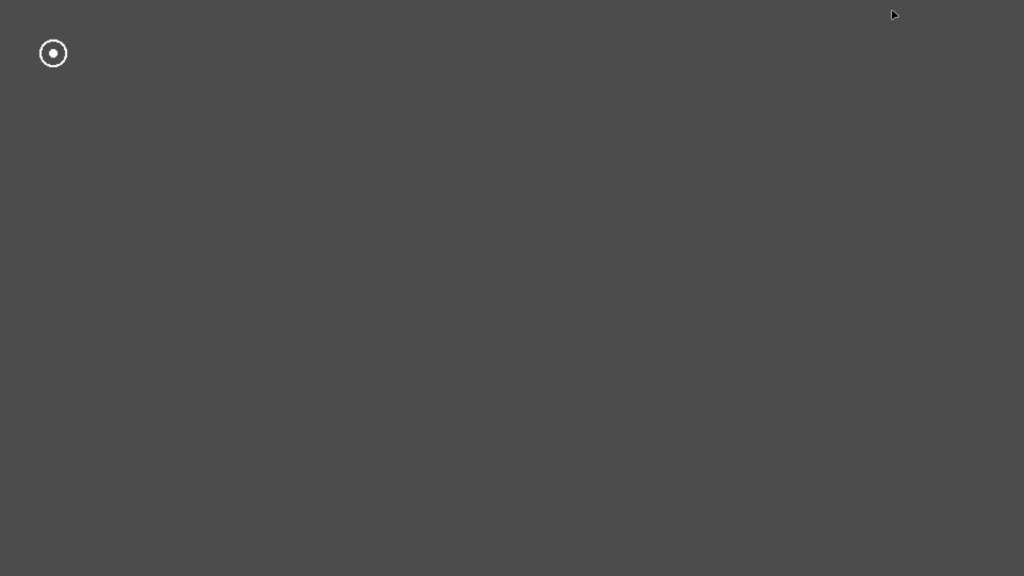
# Stop the game with F8 and insert a blank line above the is_equal_approx if statement.
pyautogui.press('F8')
pyautogui.scroll(-2, 447, 351)
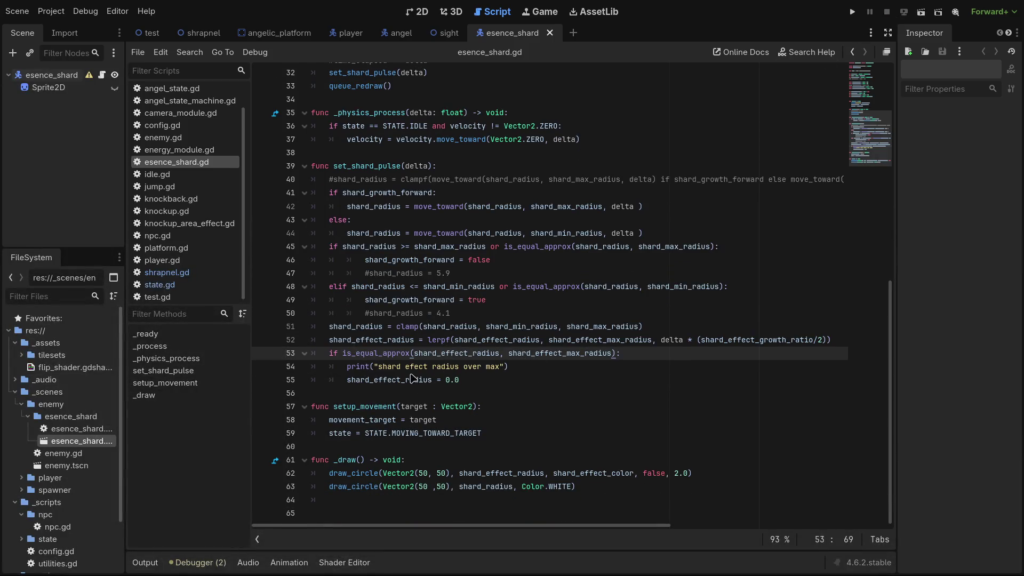
pyautogui.click(642, 368)
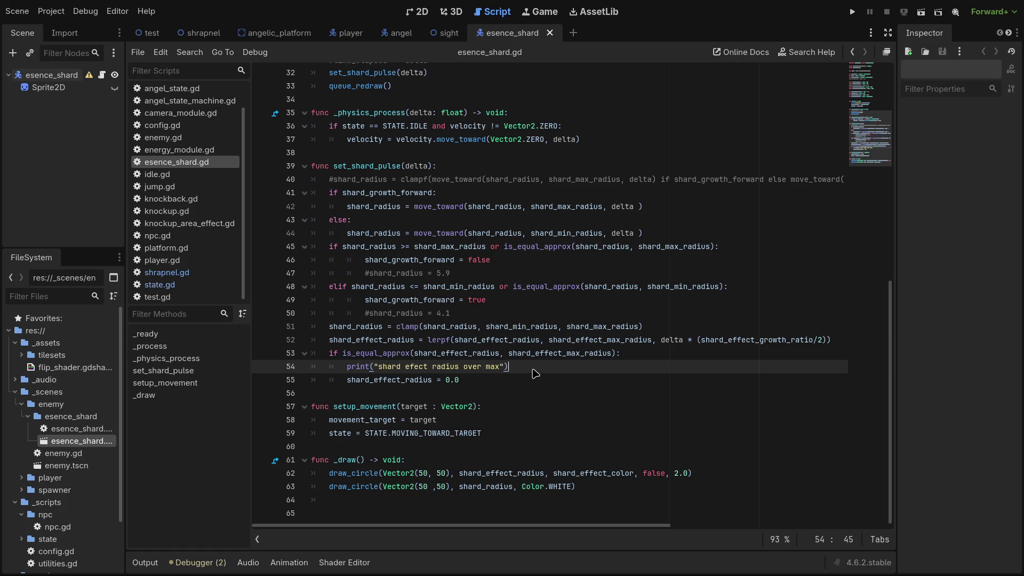
pyautogui.press('Left')
pyautogui.press('Left')
pyautogui.press('Left')
pyautogui.press('Up')
pyautogui.press('Left')
pyautogui.press('Left')
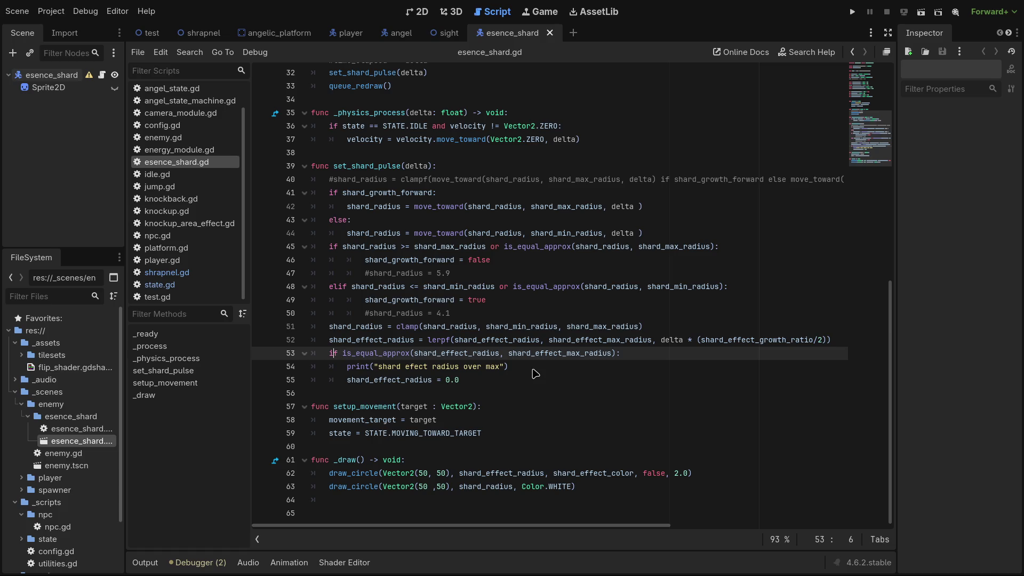
pyautogui.press('Return')
pyautogui.press('Up')
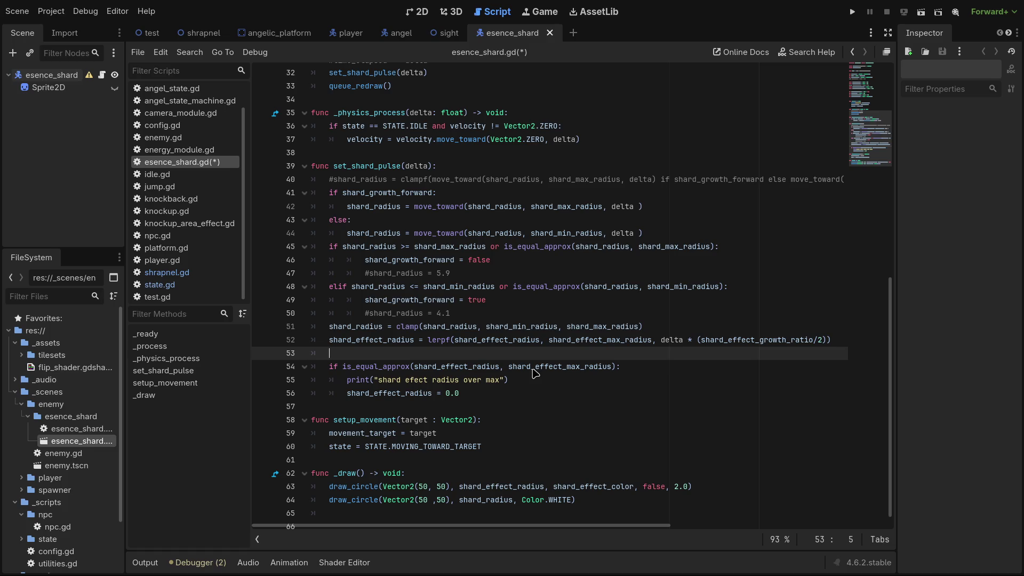
# On line 53, lerp shard_effect_color.a toward 0.0 at delta * shard_effect_growth_ratio / 2.
pyautogui.write('shard_')
pyautogui.write('effect')
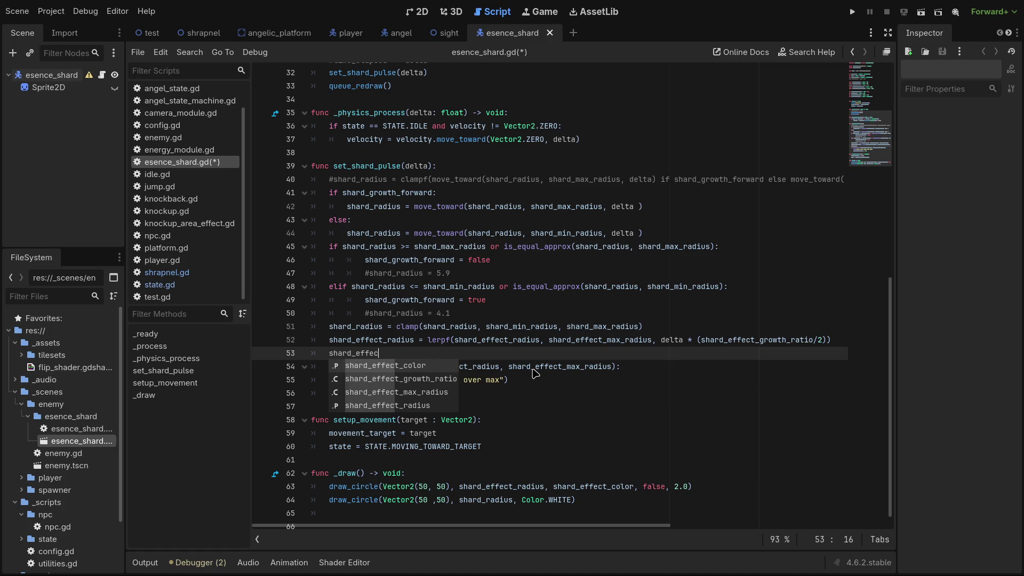
pyautogui.press('Return')
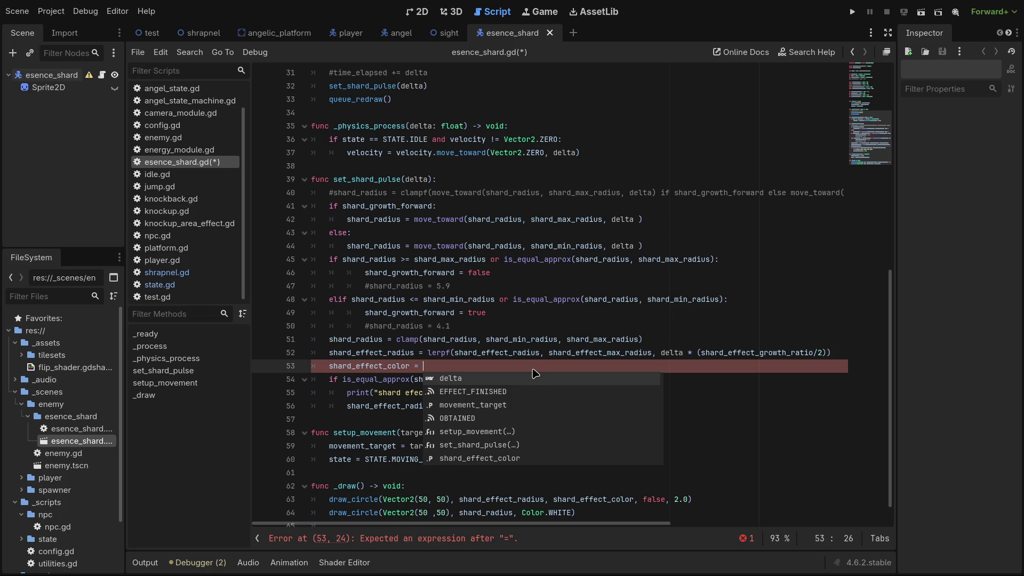
pyautogui.press('Left')
pyautogui.press('Left')
pyautogui.press('Left')
pyautogui.write('.a')
pyautogui.press('End')
pyautogui.write('lerpf(')
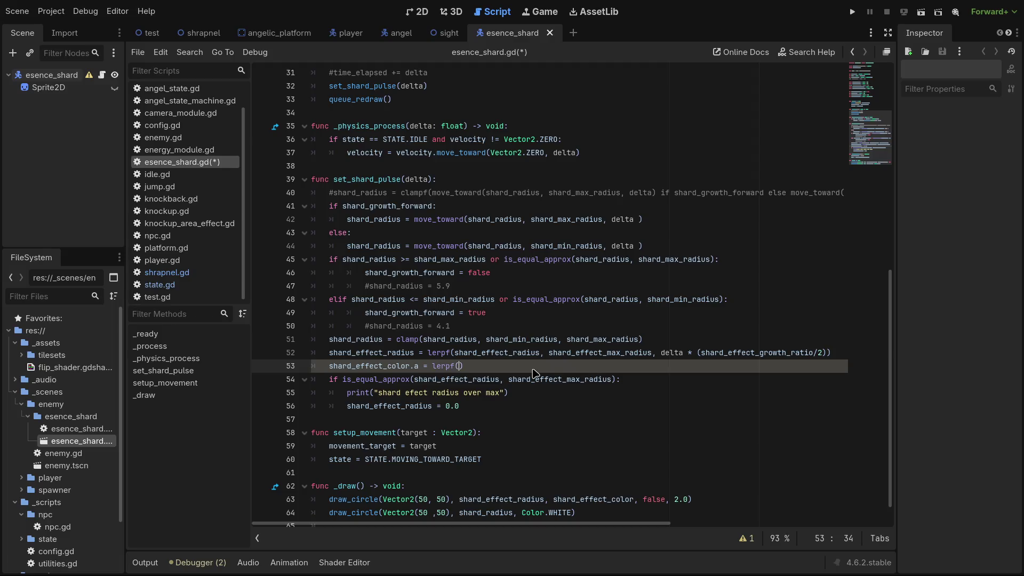
pyautogui.write('shard_')
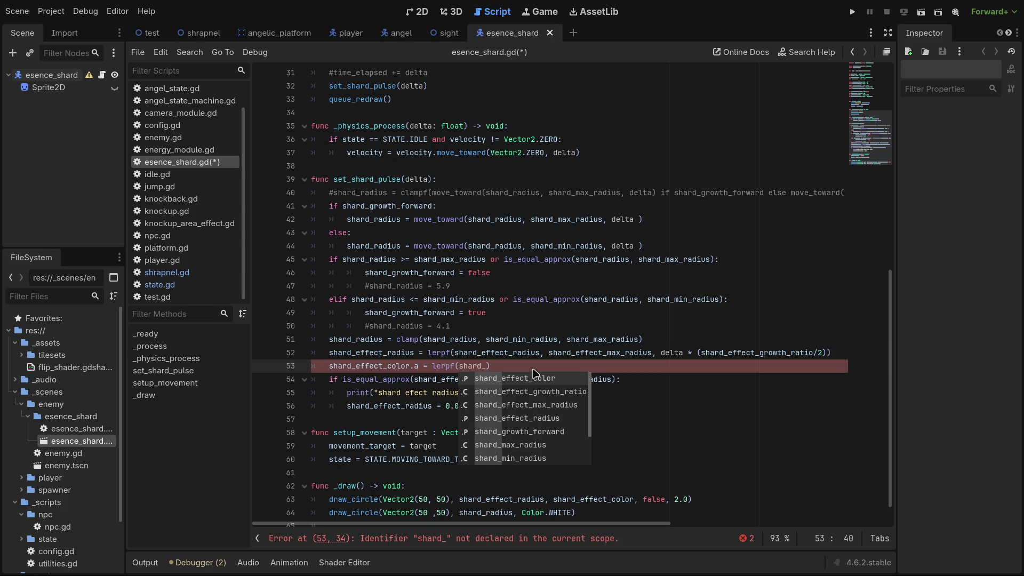
pyautogui.write('effect_co')
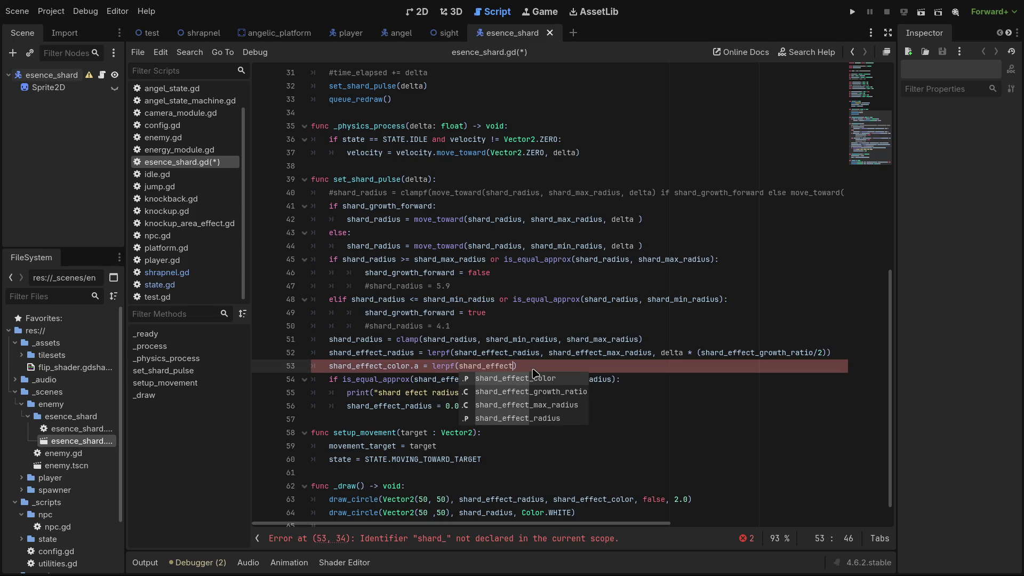
pyautogui.write('lor.a.')
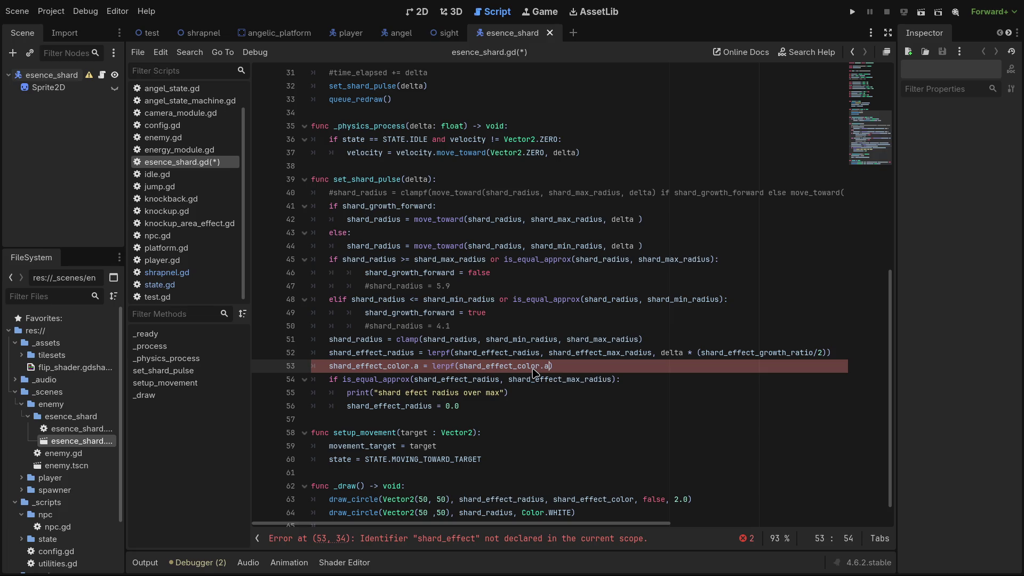
pyautogui.press('BackSpace')
pyautogui.press('BackSpace')
pyautogui.write(', 0')
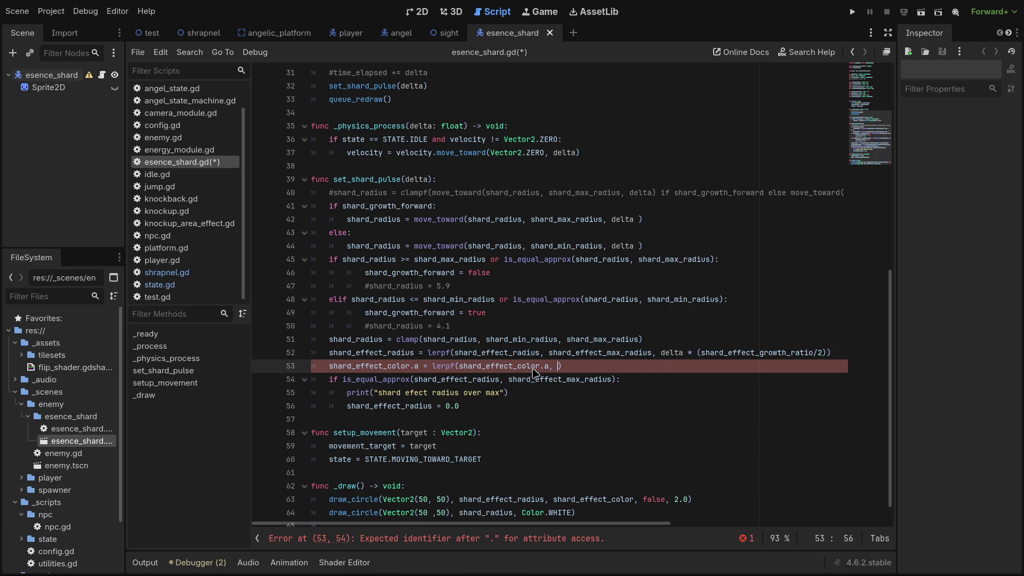
pyautogui.write('.0, delta')
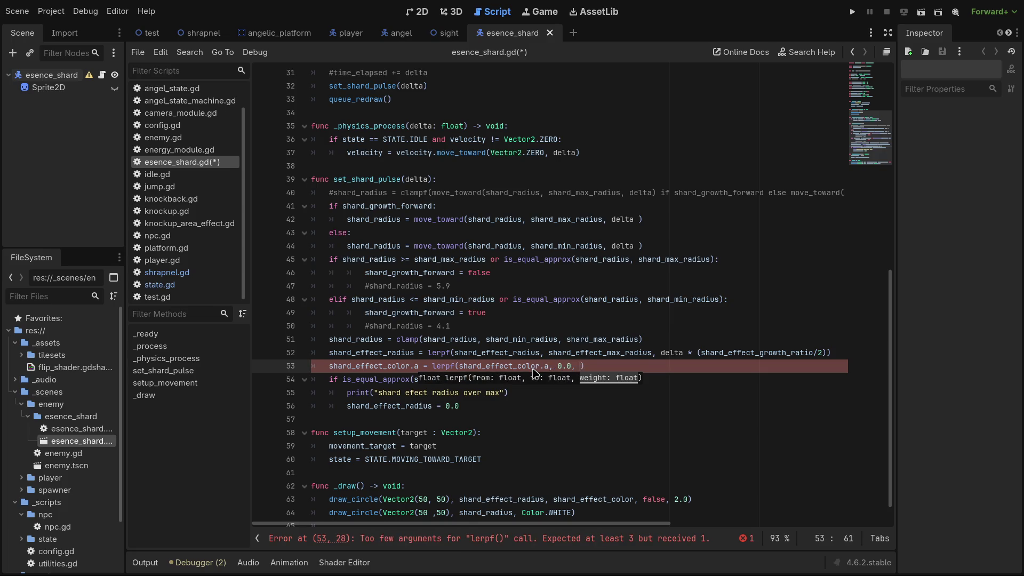
pyautogui.write(' * ')
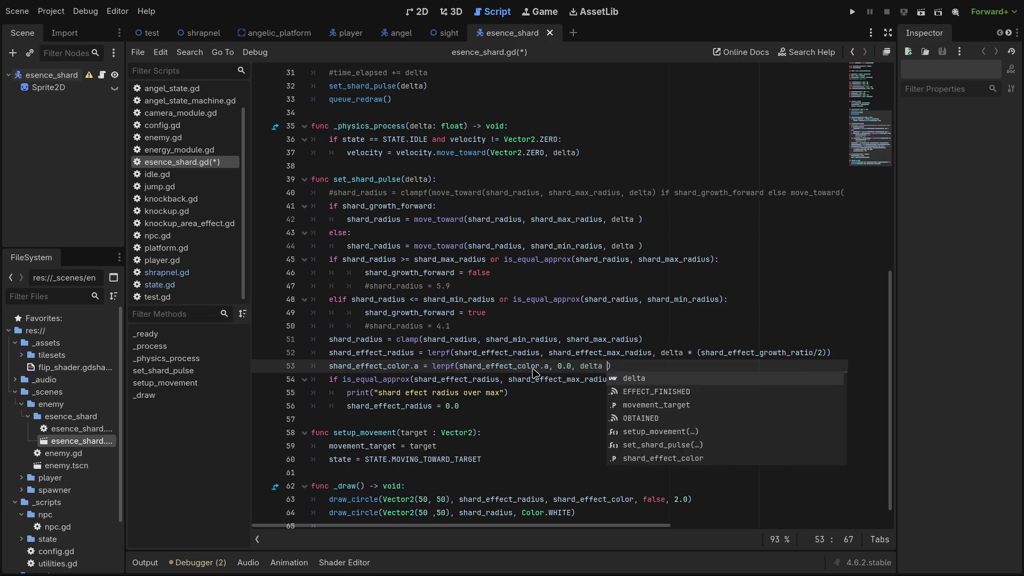
pyautogui.write('(shard')
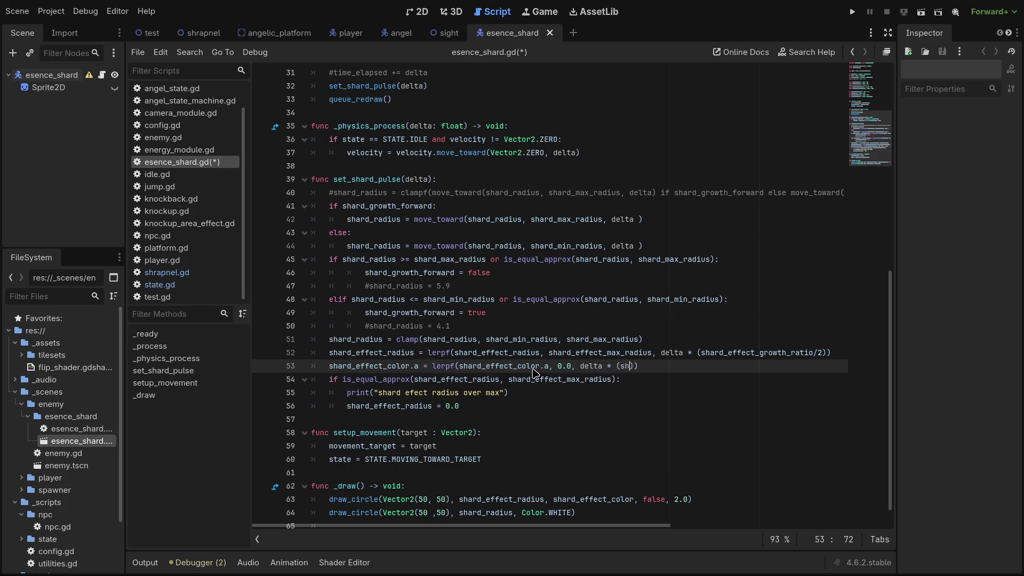
pyautogui.write('_effect_')
pyautogui.press('Down')
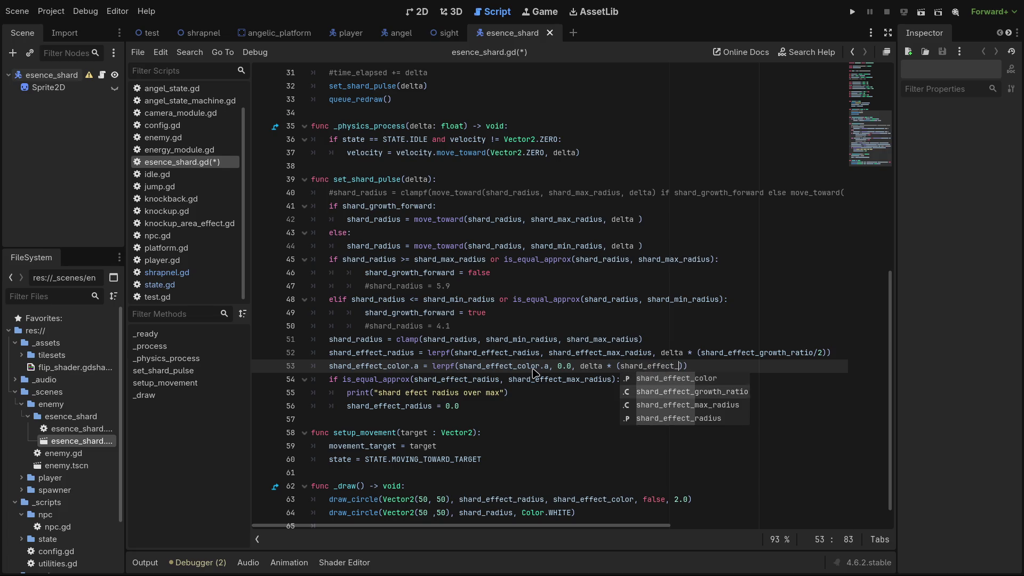
pyautogui.press('Return')
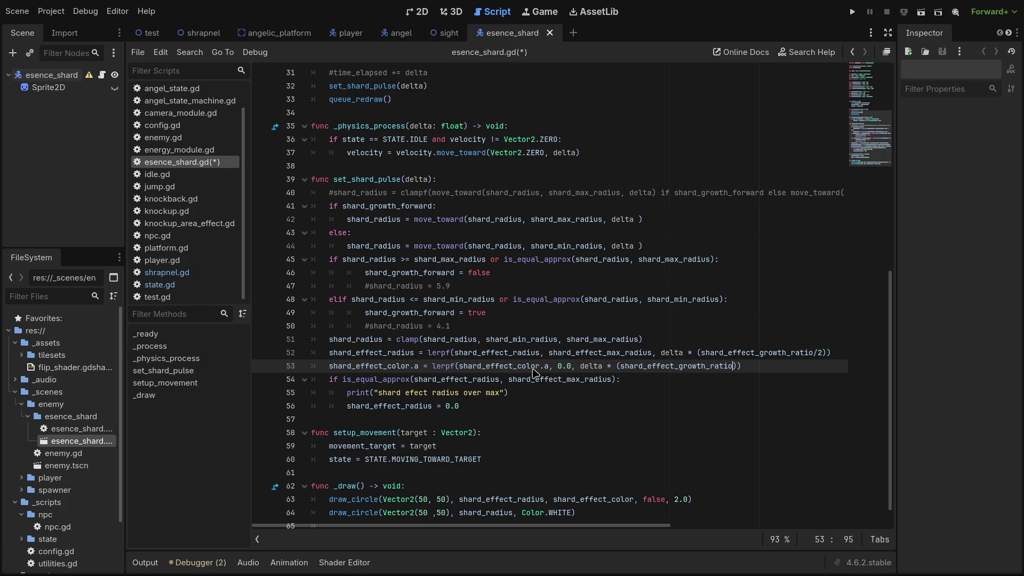
pyautogui.write('?')
pyautogui.press('BackSpace')
pyautogui.write('/2')
# After the radius reset inside the if block, add shard_effect_color = Color.white.
pyautogui.press('Down')
pyautogui.press('Home')
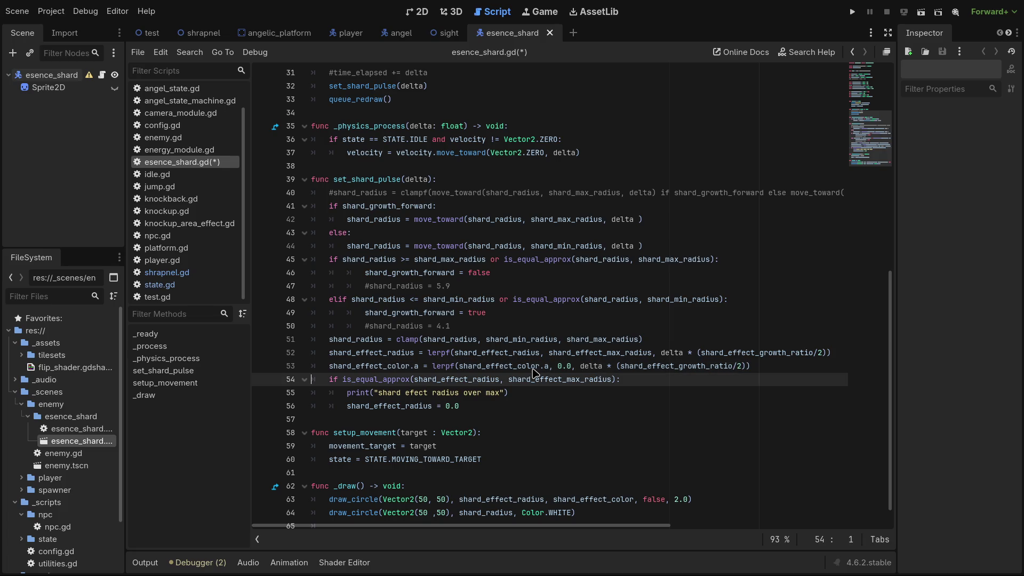
pyautogui.press('Down')
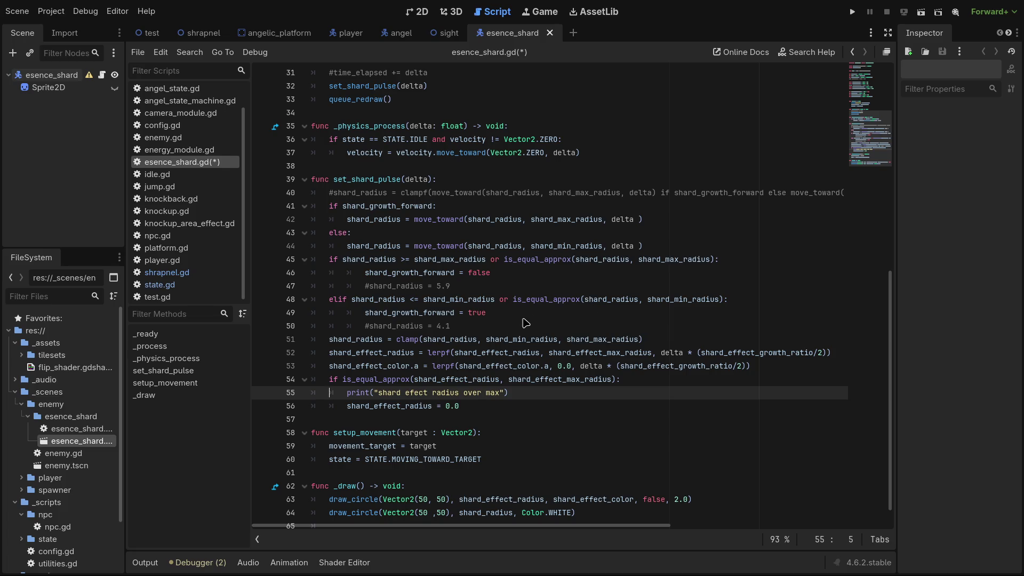
pyautogui.click(481, 410)
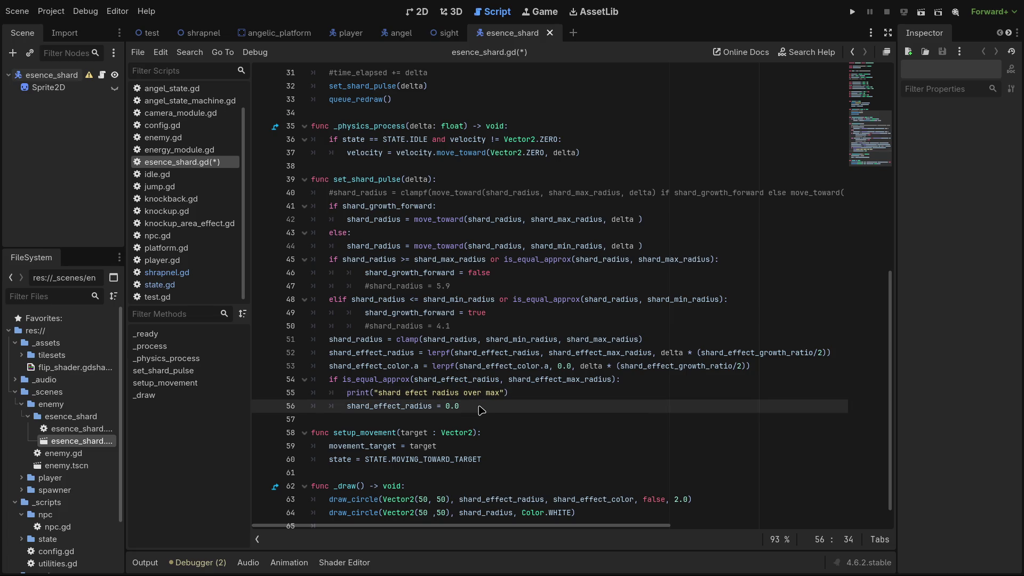
pyautogui.press('Return')
pyautogui.write('shard')
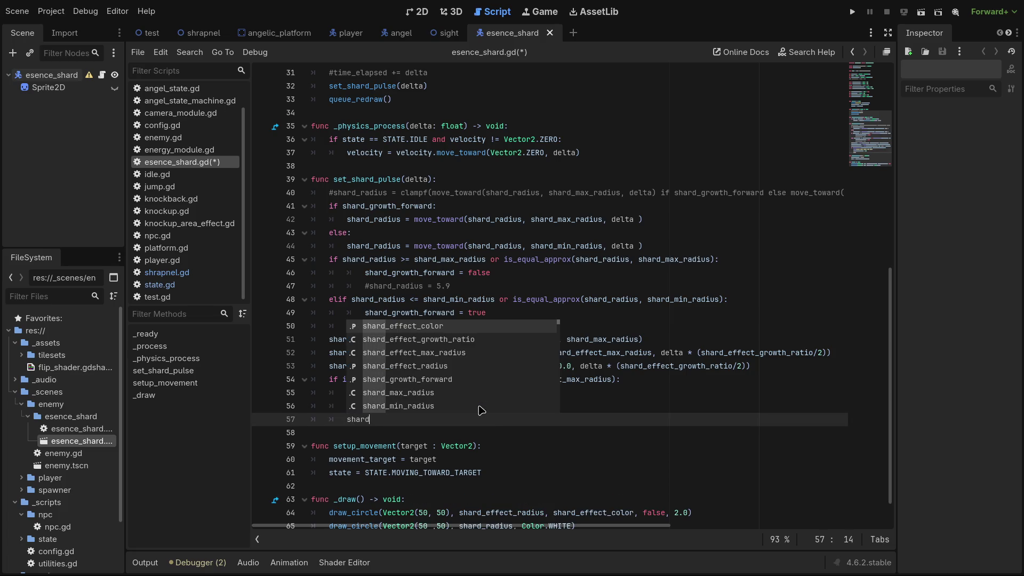
pyautogui.press('Return')
pyautogui.write('= ')
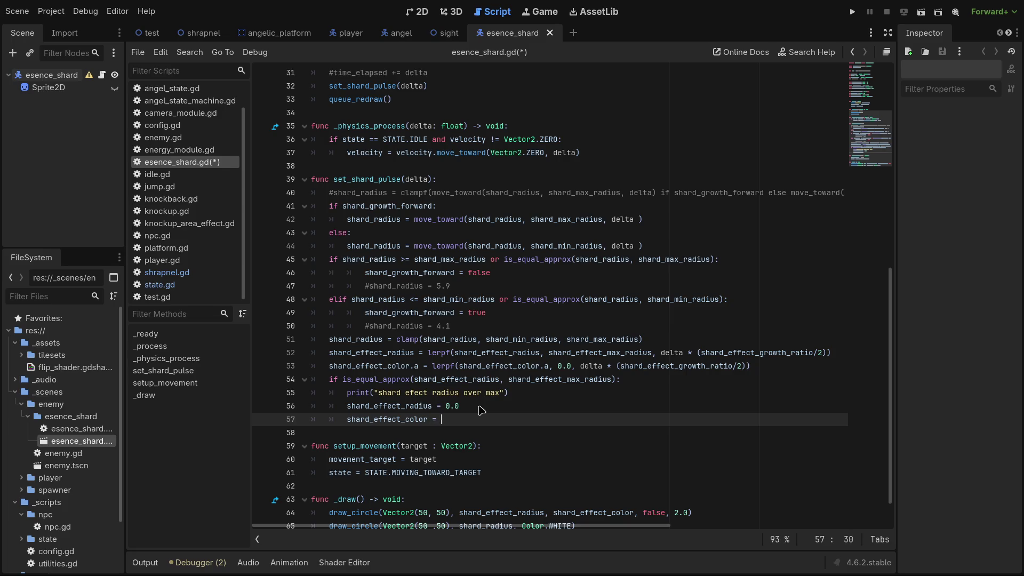
pyautogui.write('Color.w')
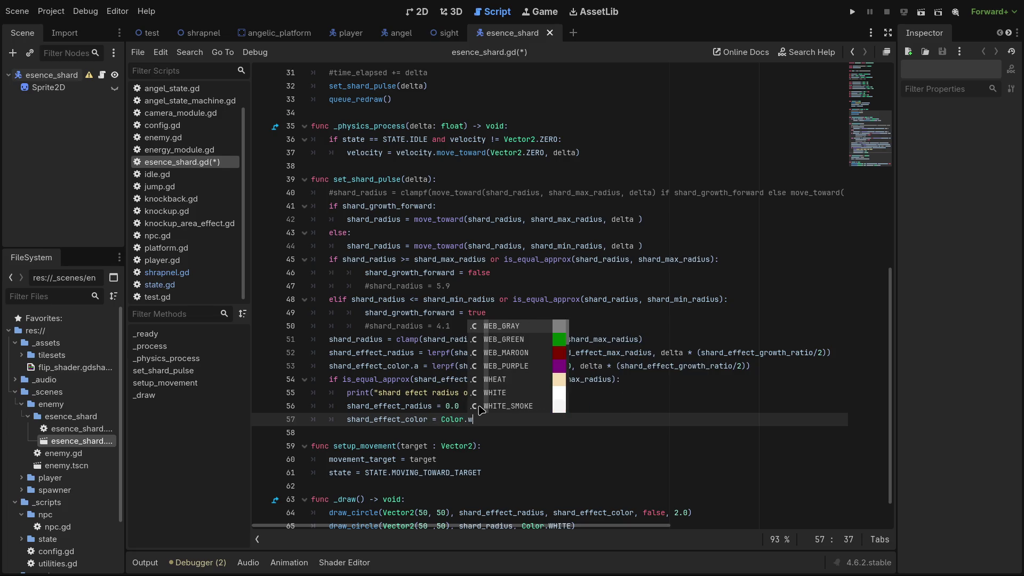
pyautogui.write('hite')
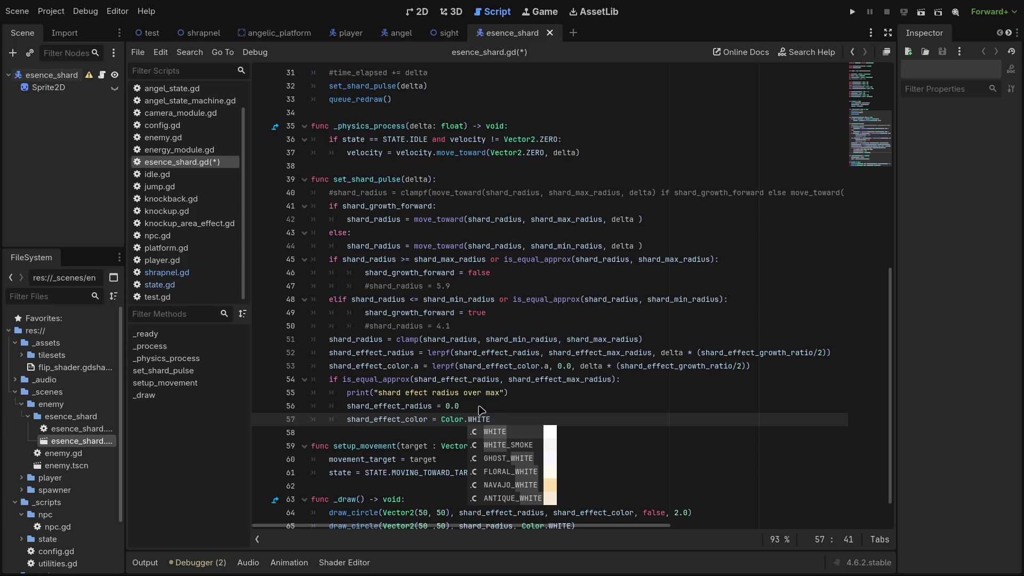
# Run the project twice to watch the pulsing shard, closing the game each time.
pyautogui.click(852, 11)
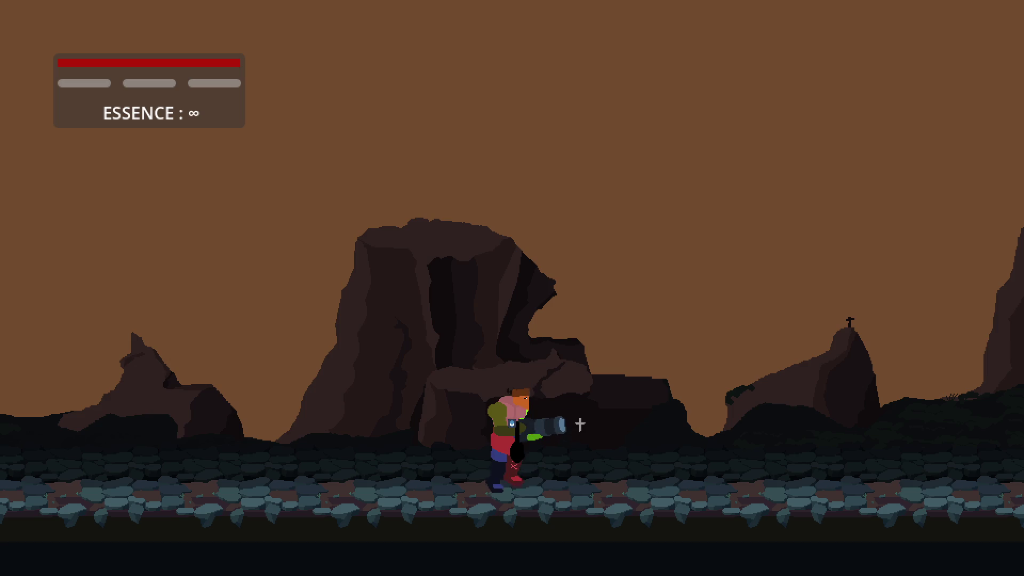
pyautogui.click(886, 13)
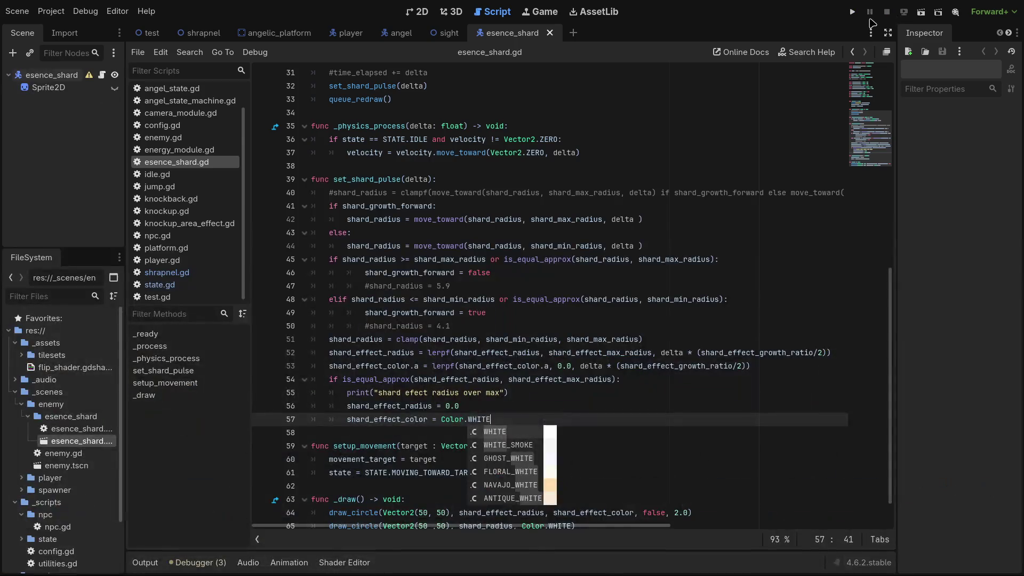
pyautogui.click(921, 11)
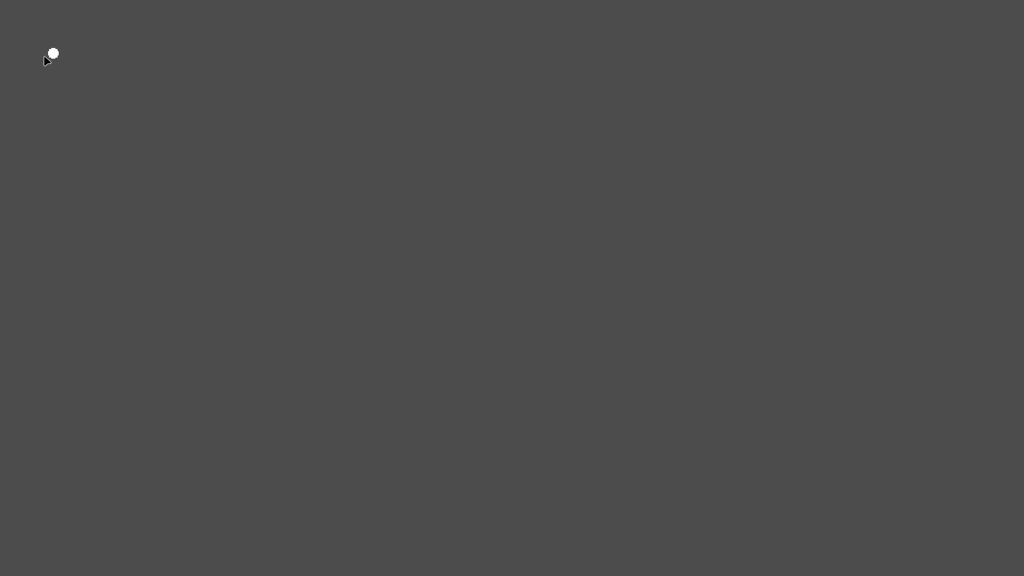
pyautogui.click(885, 18)
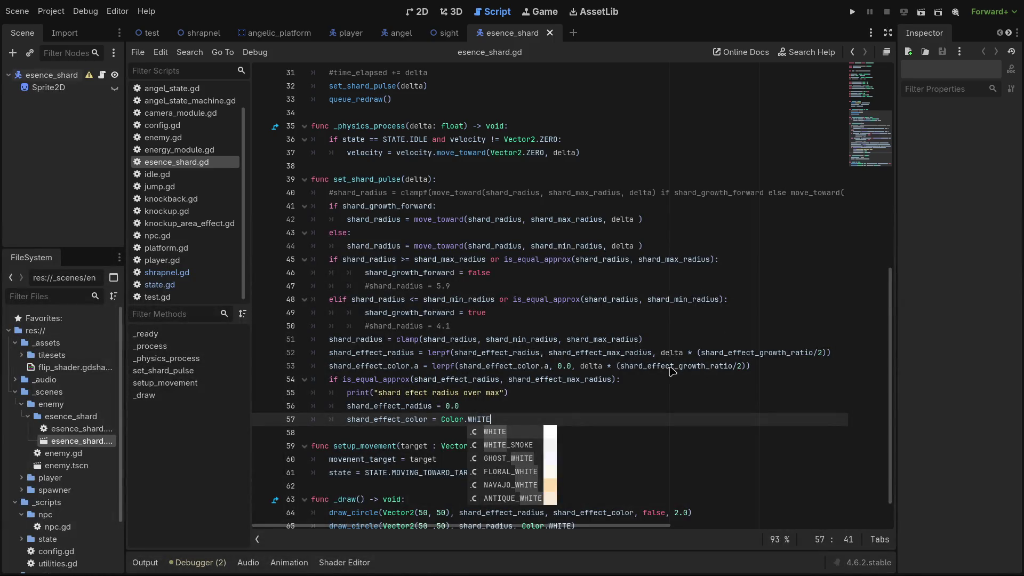
# Multiply delta by shard_effect_growth_ratio on lines 42 and 44, then test-run the scene.
pyautogui.click(636, 340)
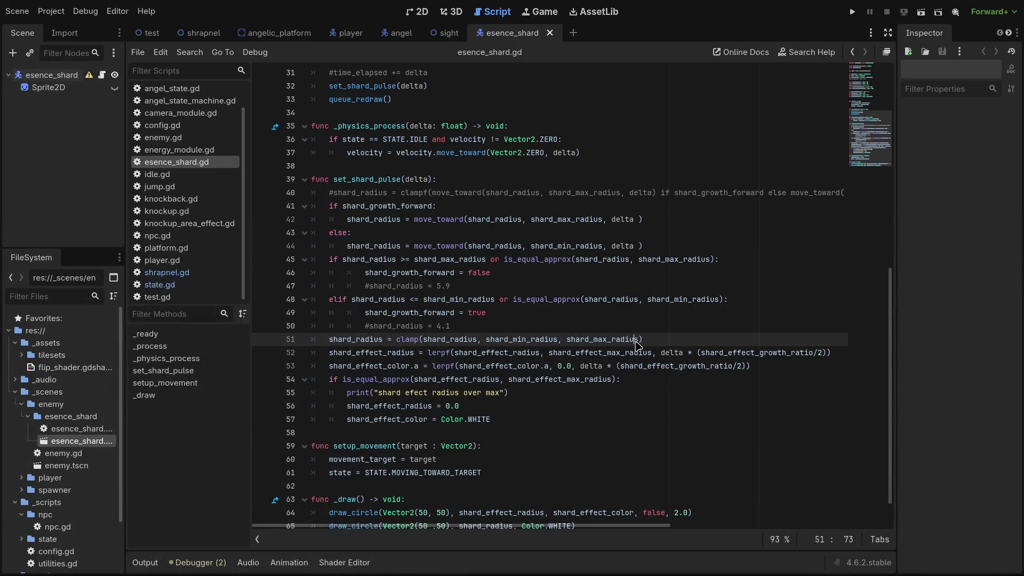
pyautogui.click(640, 223)
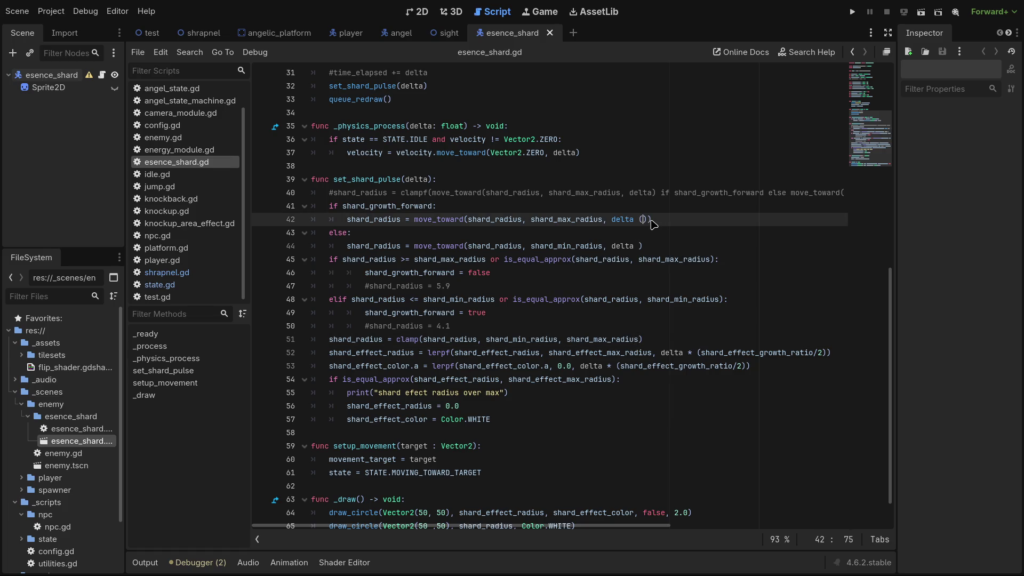
pyautogui.write('*')
pyautogui.write(' shard')
pyautogui.press('Down')
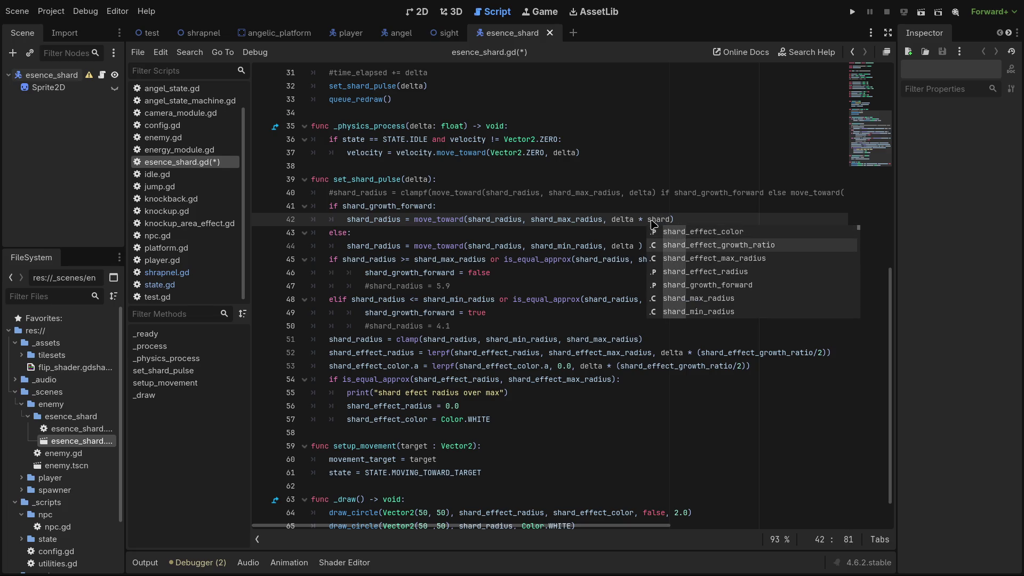
pyautogui.press('Return')
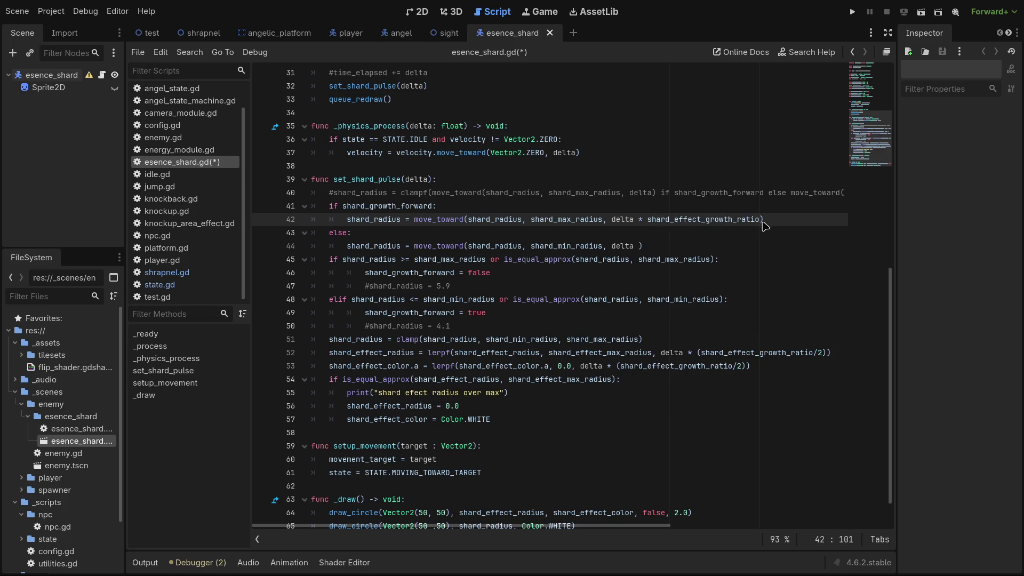
pyautogui.moveTo(763, 220); pyautogui.dragTo(644, 223)
pyautogui.hotkey('ctrl', 'c')
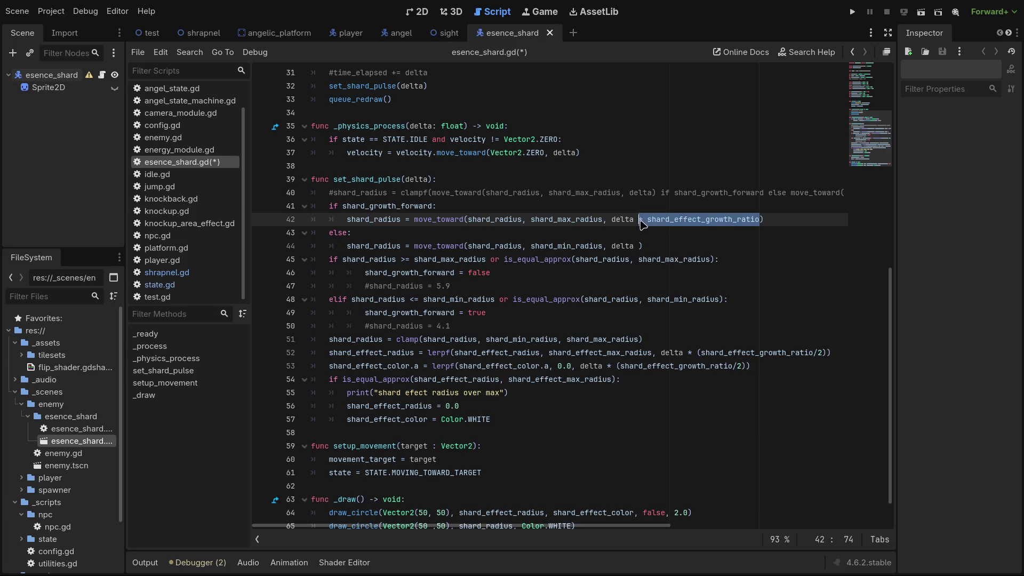
pyautogui.click(641, 246)
pyautogui.write('*')
pyautogui.hotkey('ctrl', 'v')
pyautogui.click(921, 12)
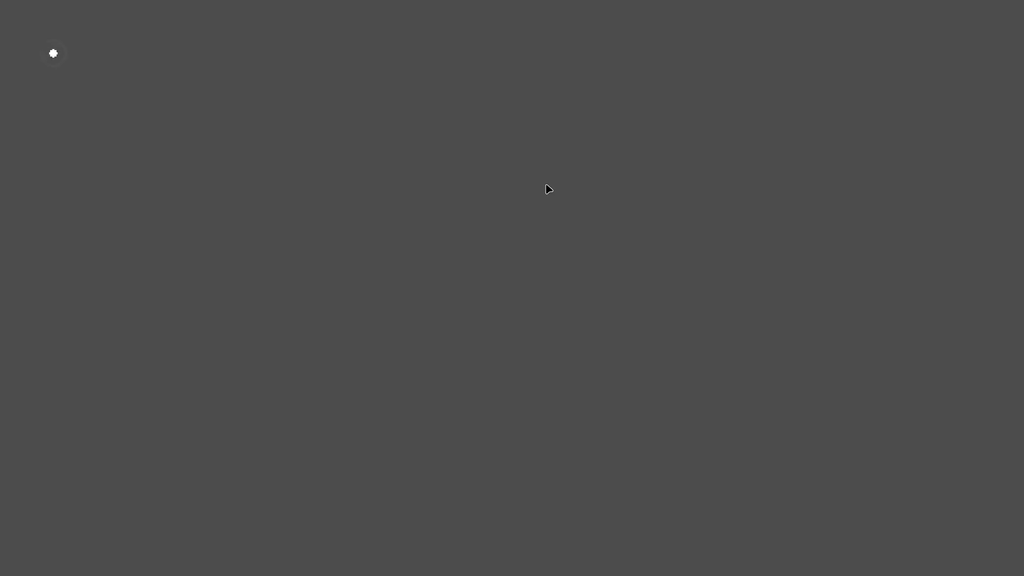
pyautogui.click(889, 16)
# Append / 3 to both radius steps on lines 42 and 44, save, and run the scene.
pyautogui.click(762, 221)
pyautogui.write('/ 3')
pyautogui.press('Down')
pyautogui.press('Down')
pyautogui.press('End')
pyautogui.press('Left')
pyautogui.press('Left')
pyautogui.write('/ 3')
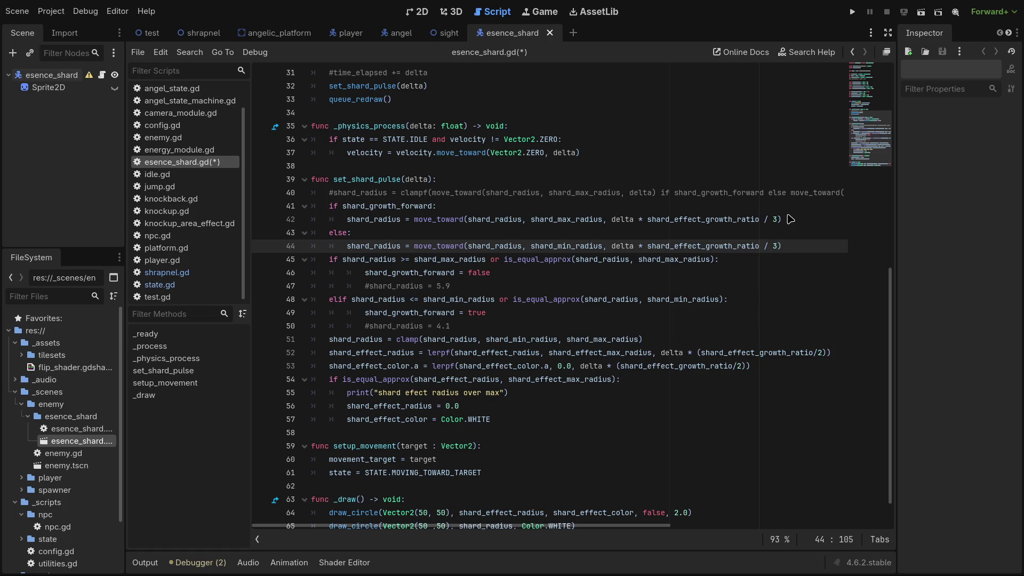
pyautogui.hotkey('ctrl', 's')
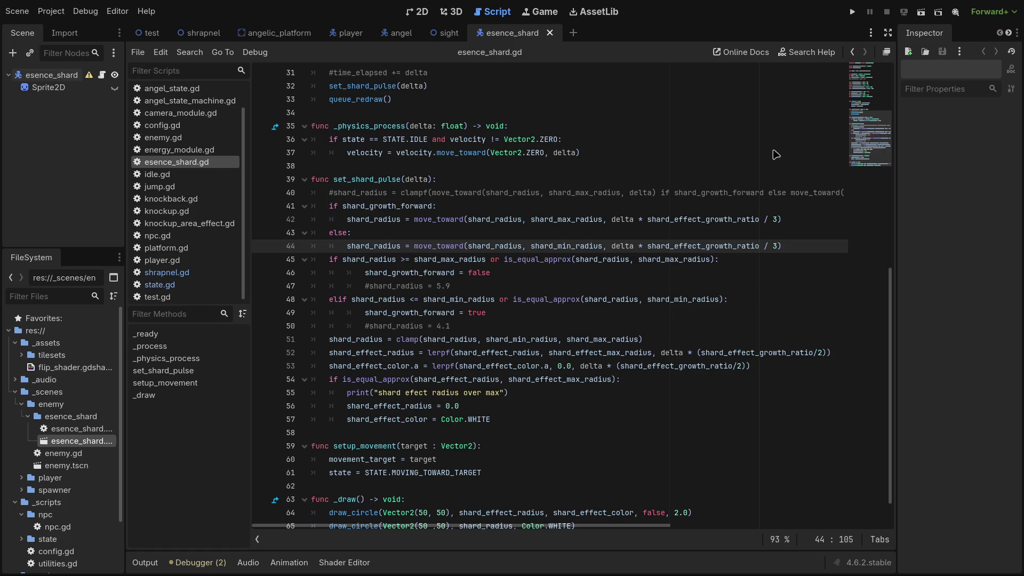
pyautogui.click(921, 11)
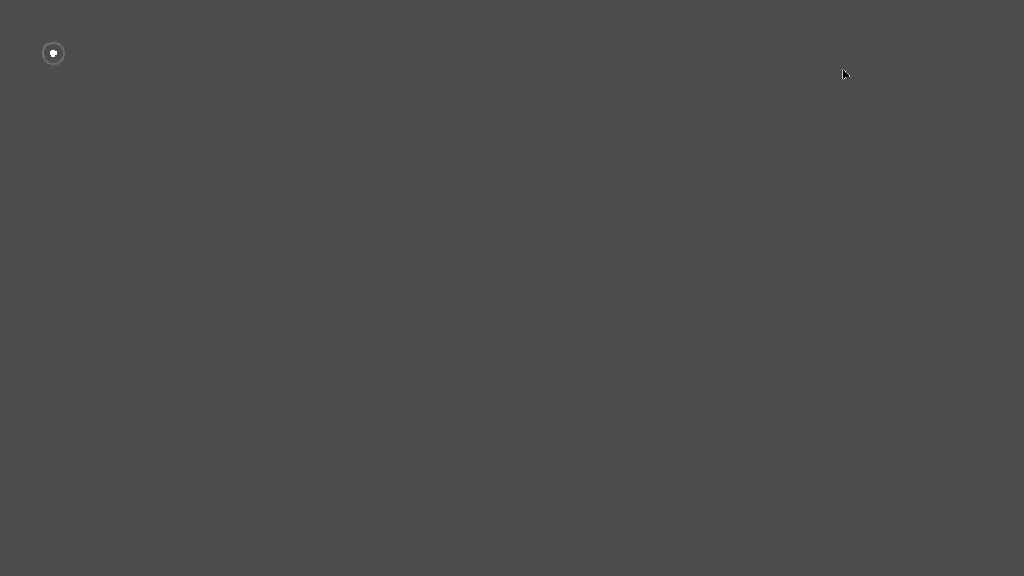
# Stop the game and change shard_max_radius on line 14 from 6.0 to 5.0.
pyautogui.click(887, 11)
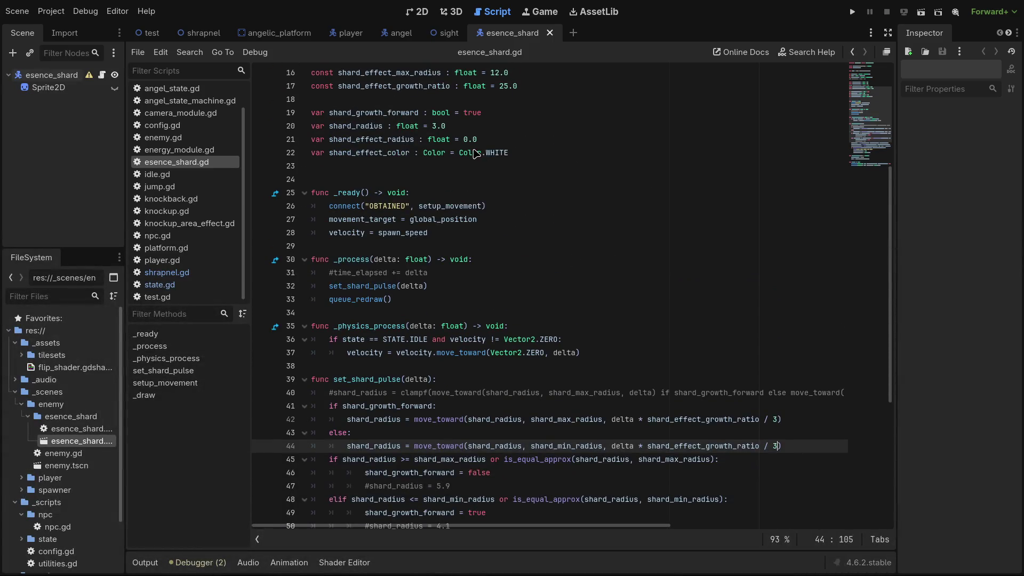
pyautogui.scroll(3, 477, 155)
pyautogui.click(463, 166)
pyautogui.press('BackSpace')
pyautogui.write('5.0')
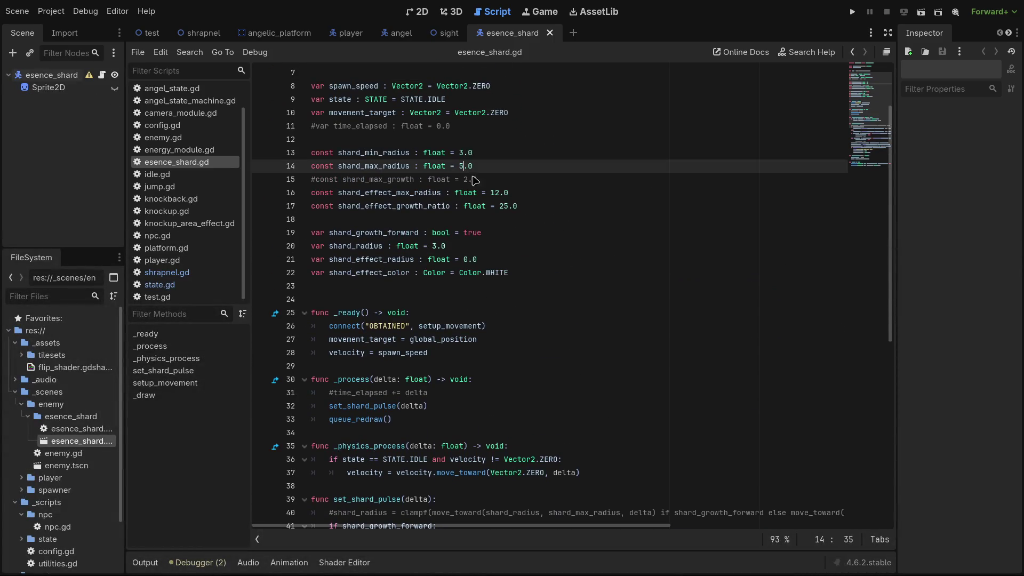
pyautogui.click(658, 219)
pyautogui.scroll(-7, 567, 299)
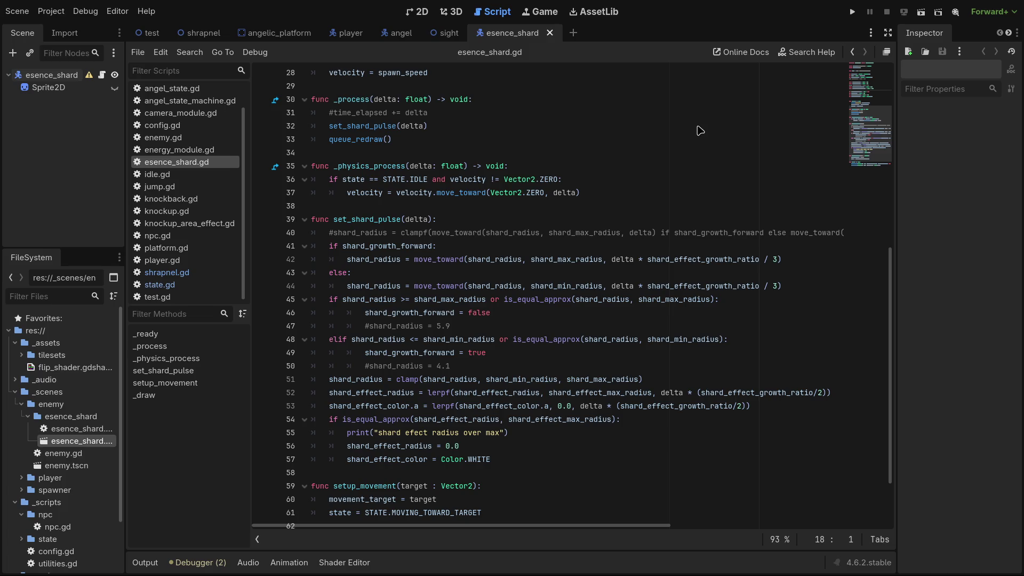
# Run the shard scene, stop it, and run it again with F6.
pyautogui.click(920, 13)
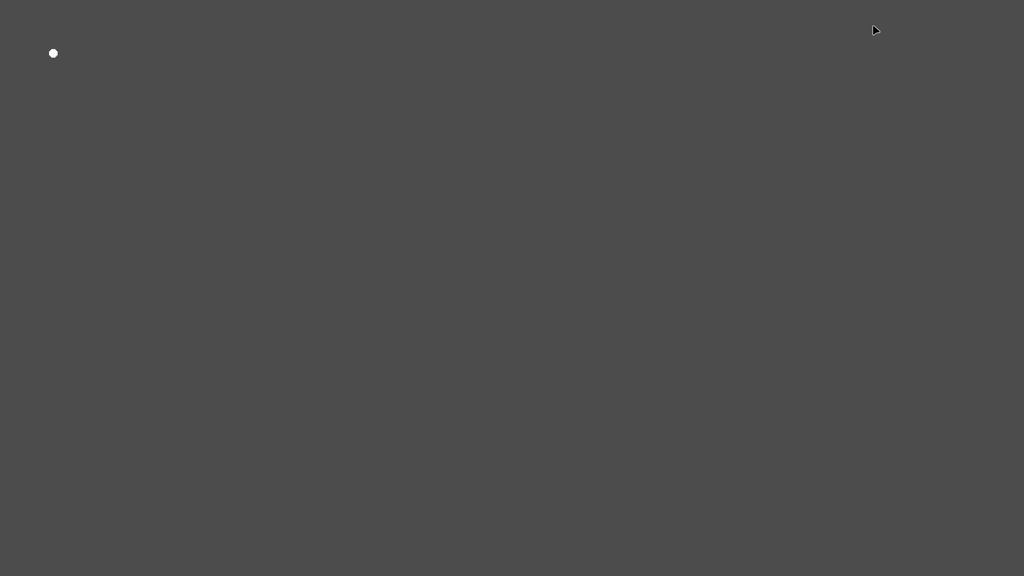
pyautogui.click(923, 16)
pyautogui.press('F6')
# Stop the game and change the / 3 divisor to / 5 on lines 42 and 44.
pyautogui.click(893, 17)
pyautogui.doubleClick(775, 259)
pyautogui.write('5')
pyautogui.doubleClick(775, 286)
pyautogui.write('5')
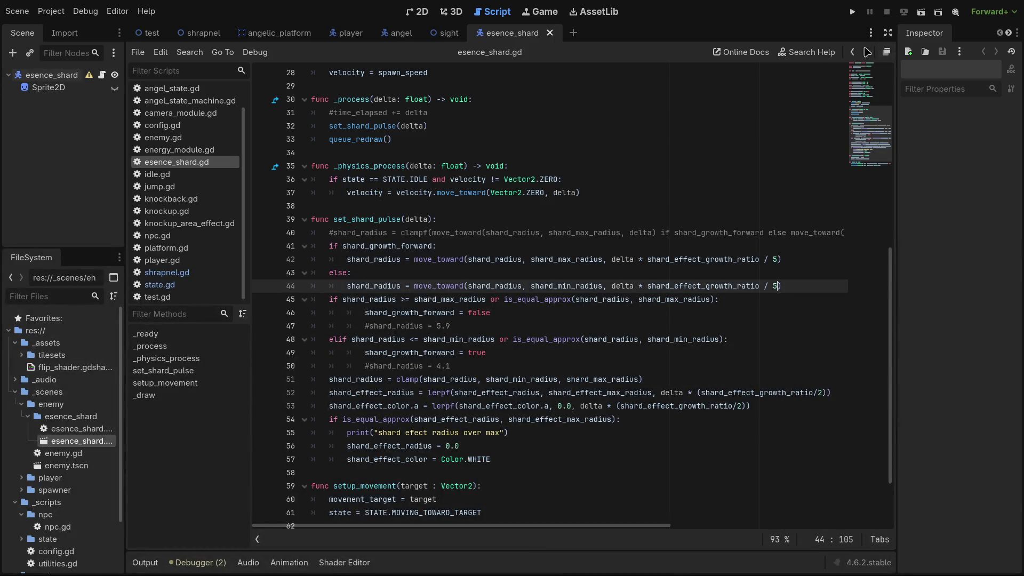
# Test-run the scene with the new / 5 divisor, then switch to the 2D view.
pyautogui.click(921, 11)
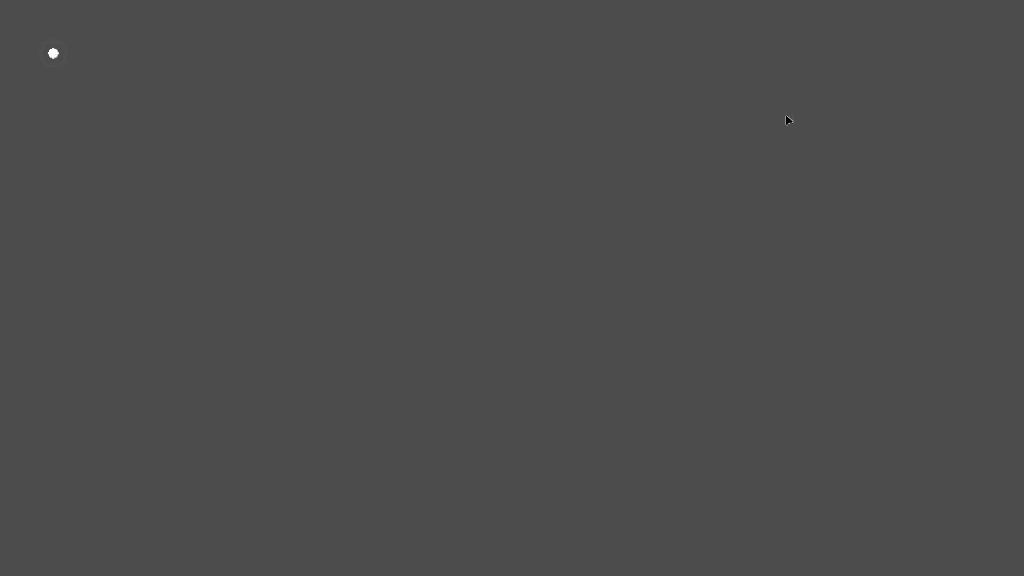
pyautogui.click(892, 23)
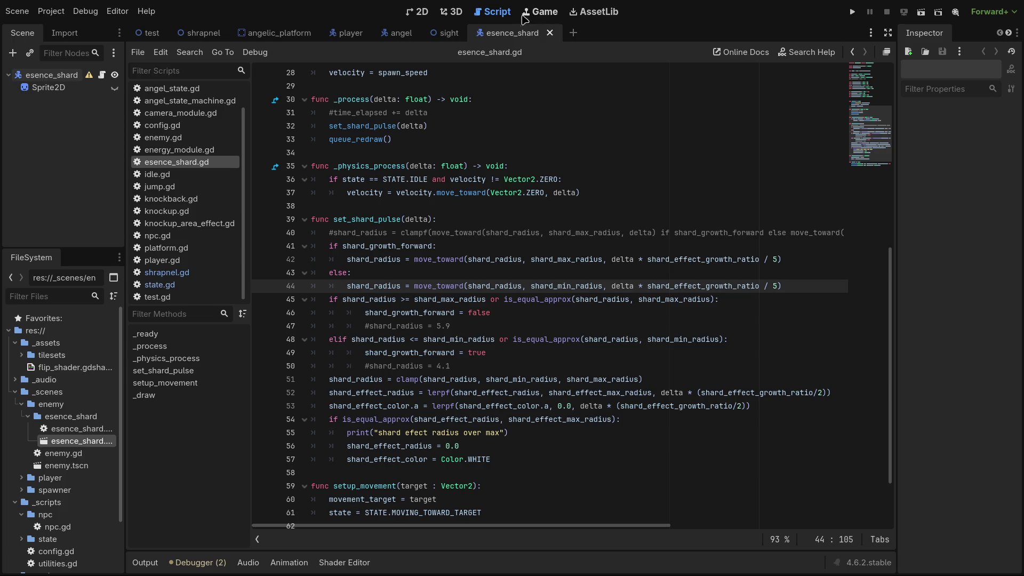
pyautogui.click(415, 13)
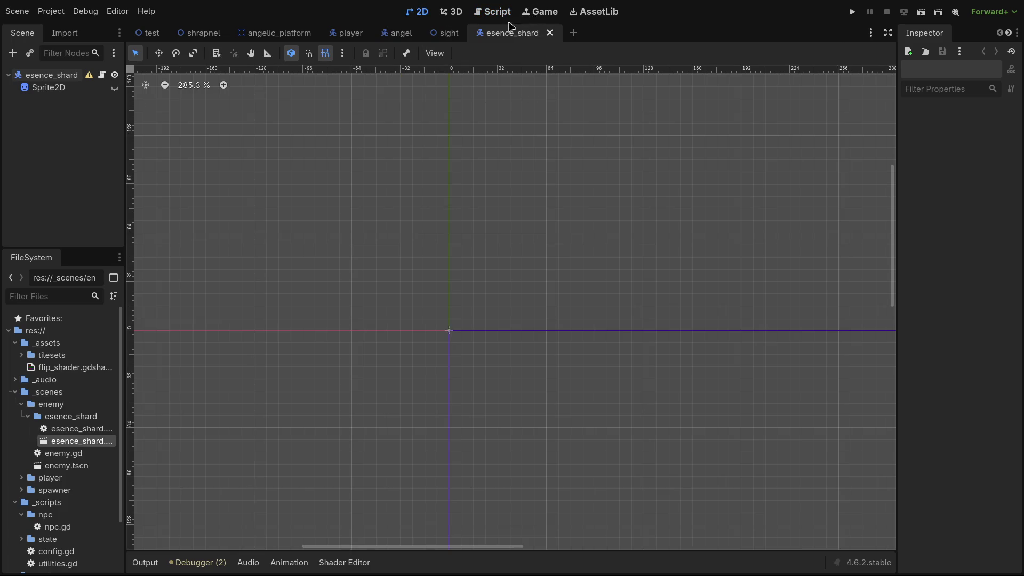
# Return to the esence_shard.gd script and run the shard scene again.
pyautogui.click(504, 16)
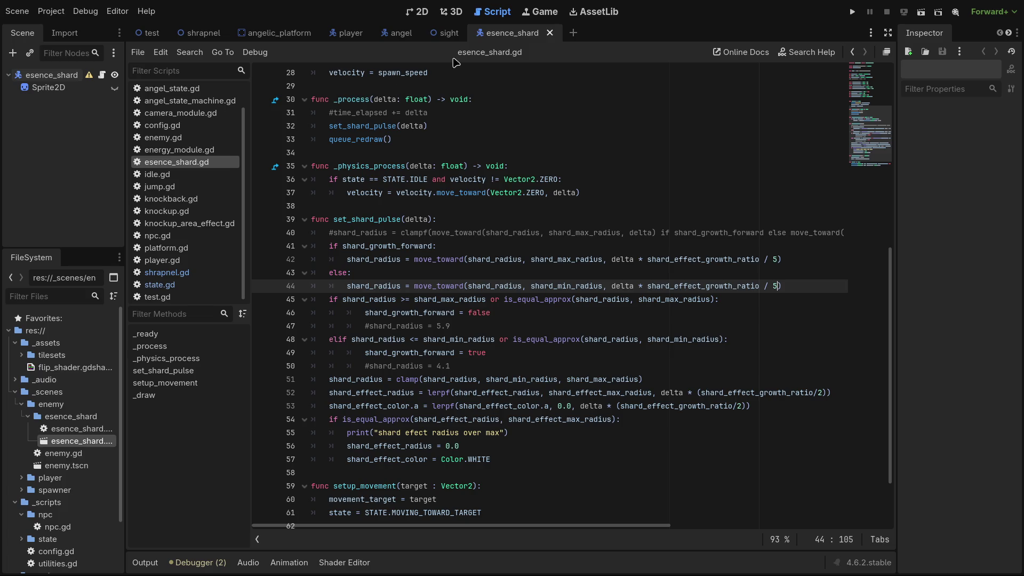
pyautogui.click(920, 11)
# Run the scene from the 2D view, stop it, and scroll esence_shard.gd down to _draw.
pyautogui.click(421, 11)
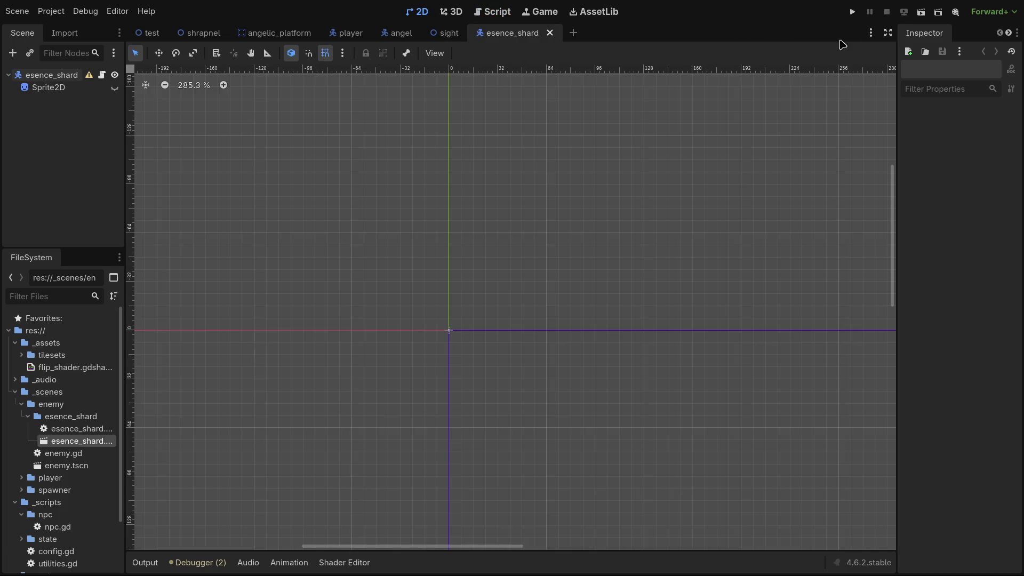
pyautogui.click(925, 17)
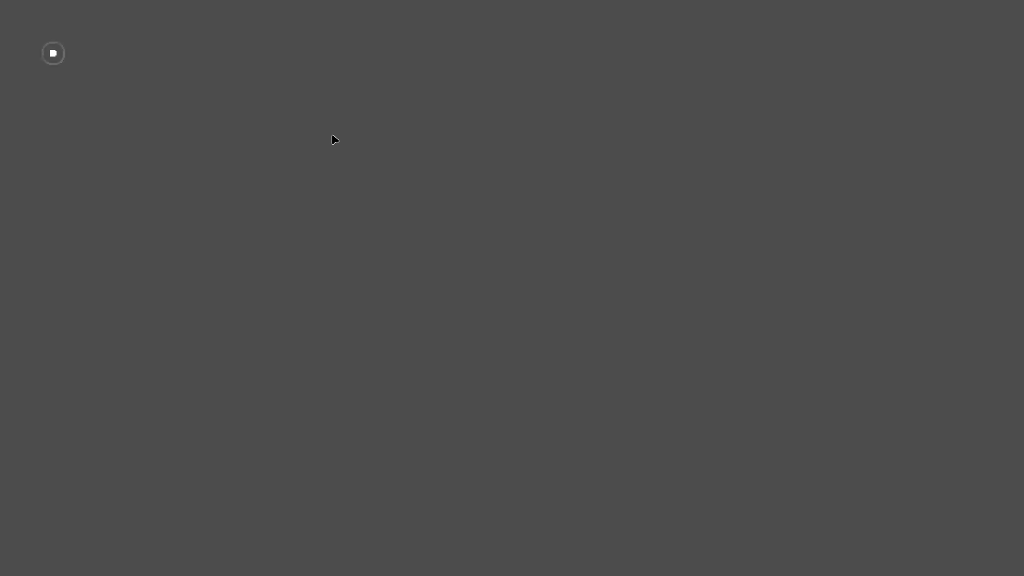
pyautogui.click(889, 20)
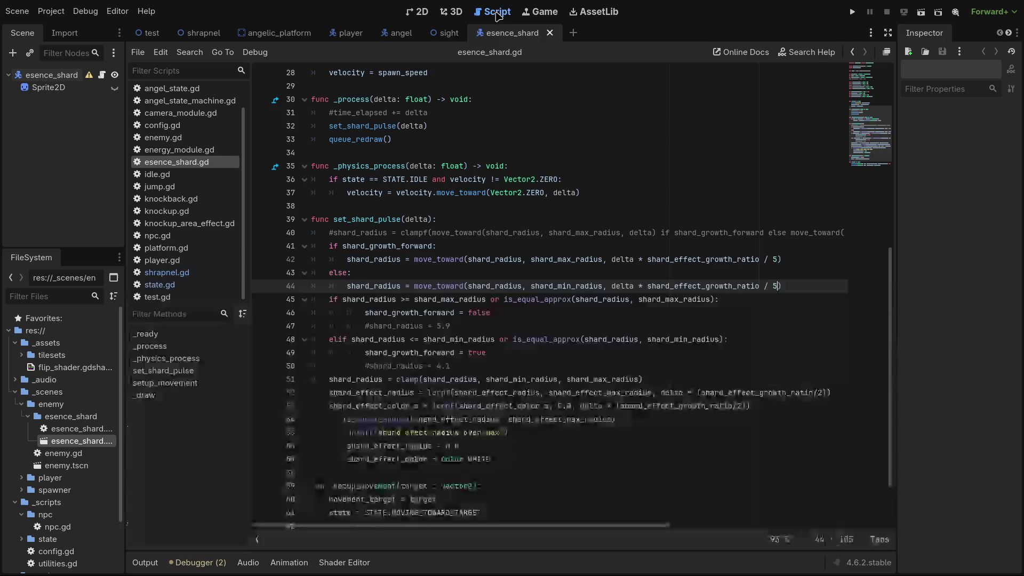
pyautogui.click(493, 12)
pyautogui.scroll(-1, 414, 354)
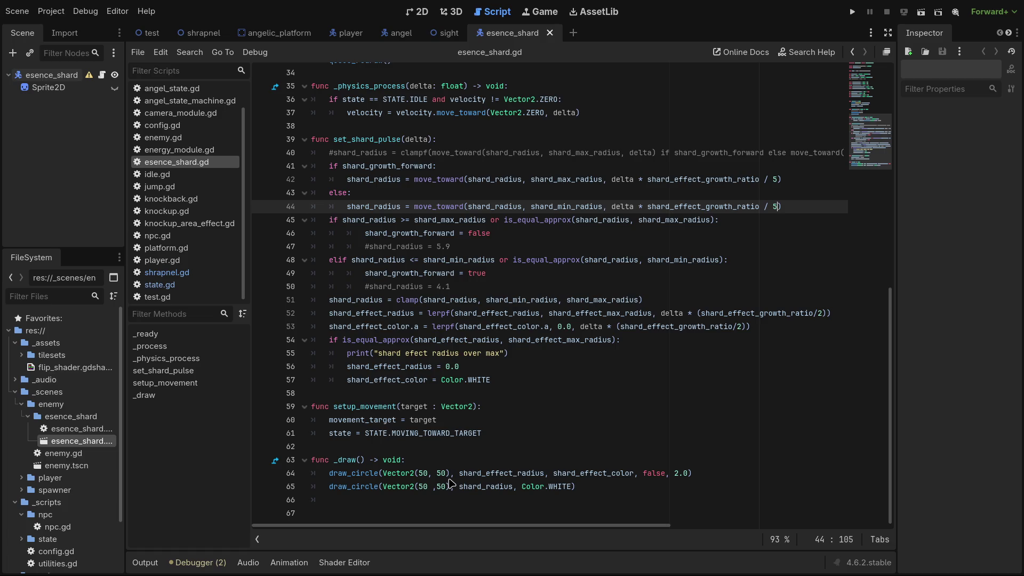
# Replace the (50, 50) centre with Vector2.ZERO in both draw_circle calls on lines 64-65.
pyautogui.moveTo(451, 474)
pyautogui.mouseDown()
pyautogui.moveTo(403, 479)
pyautogui.moveTo(415, 479)
pyautogui.mouseUp()
pyautogui.write('.Z')
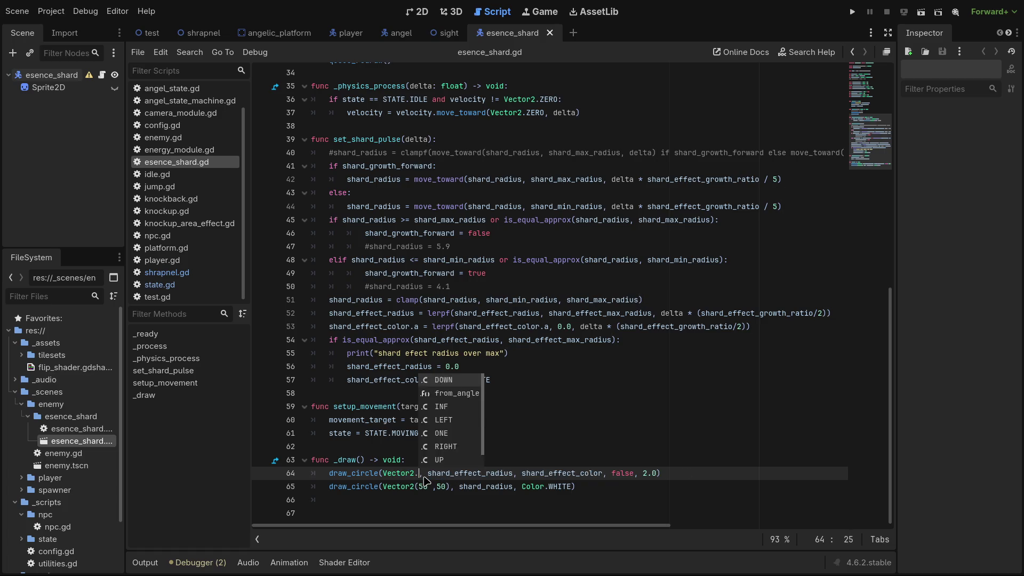
pyautogui.press('Return')
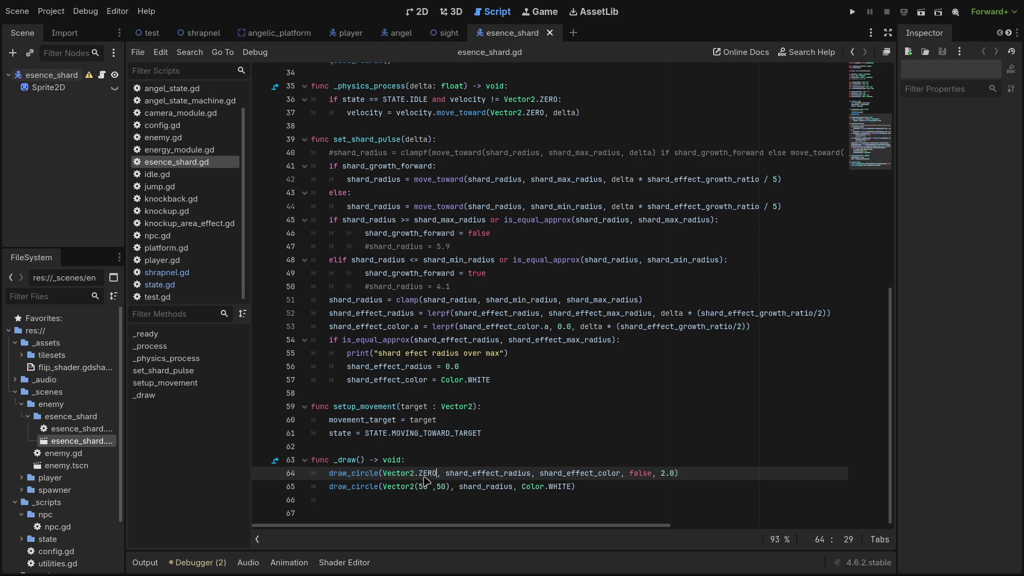
pyautogui.click(425, 482)
pyautogui.press('Delete')
pyautogui.press('Delete')
pyautogui.press('Delete')
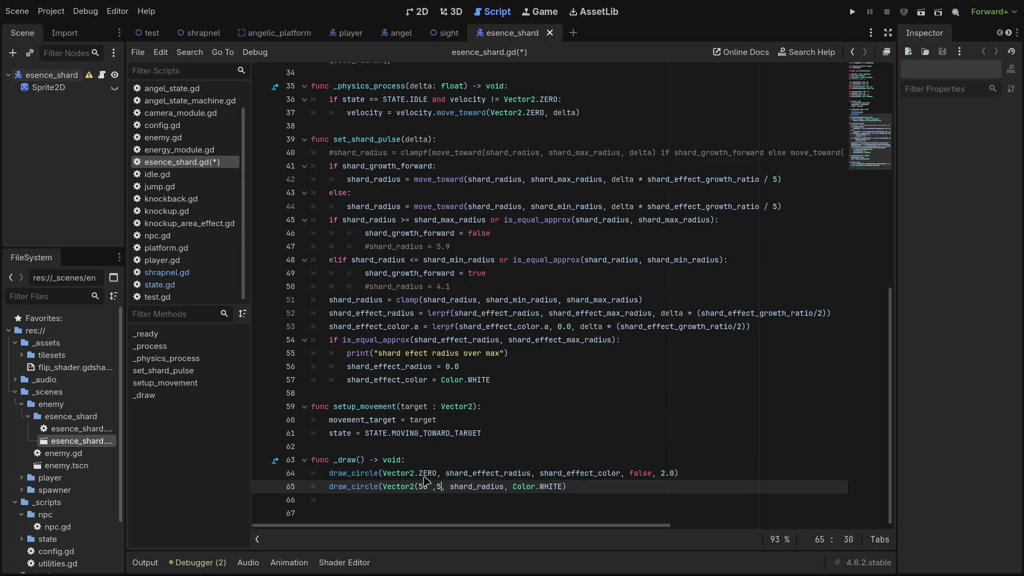
pyautogui.press('BackSpace')
pyautogui.press('BackSpace')
pyautogui.write('2.Z')
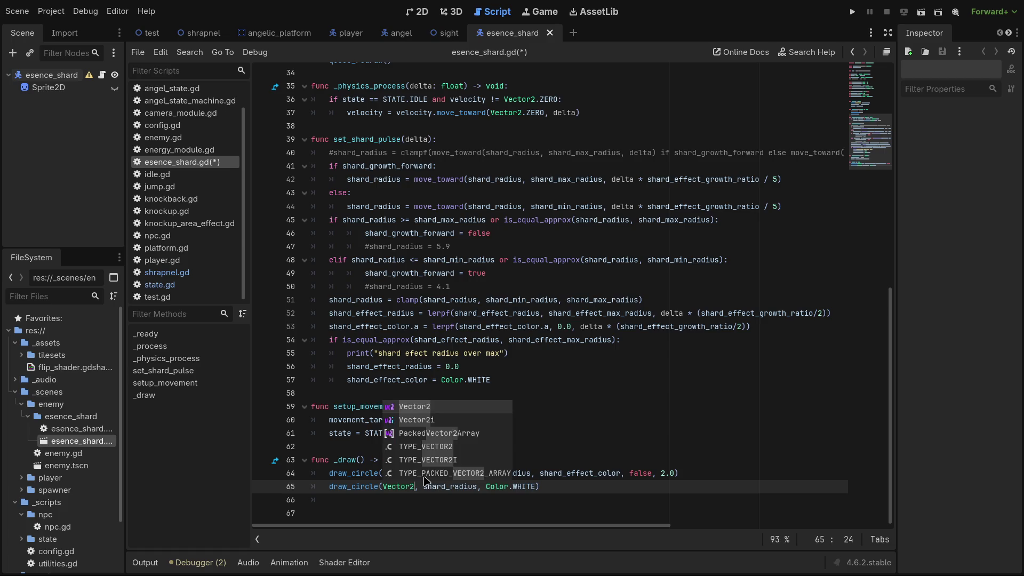
pyautogui.press('Return')
# Save the script and test-run the scene to check the circles, closing it with F8.
pyautogui.hotkey('ctrl', 's')
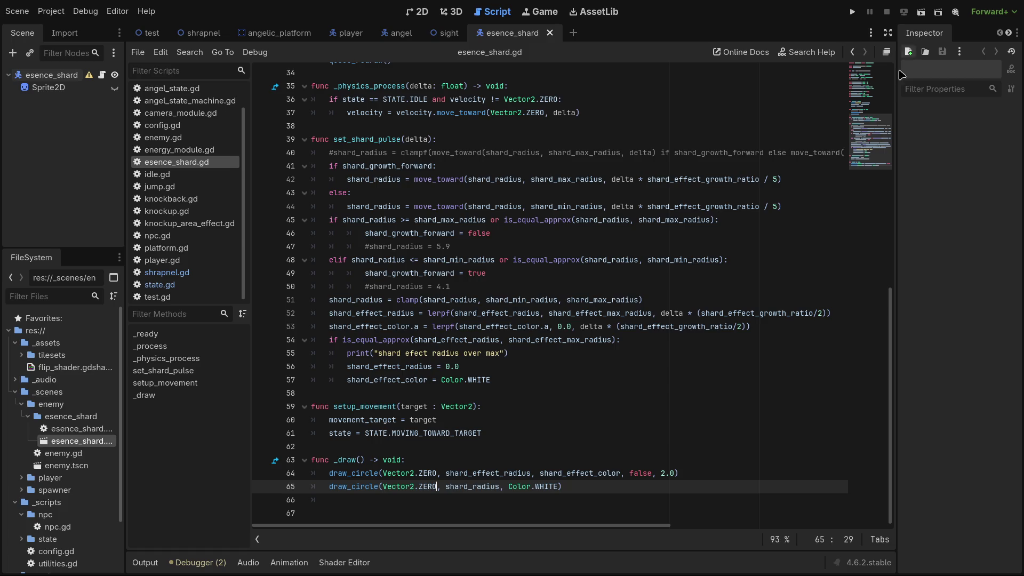
pyautogui.click(925, 16)
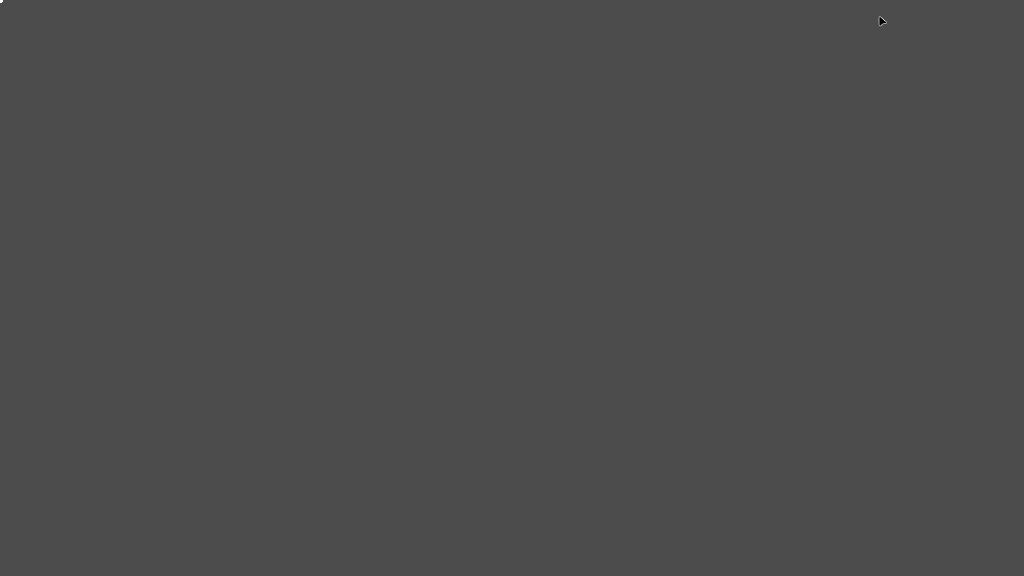
pyautogui.press('F8')
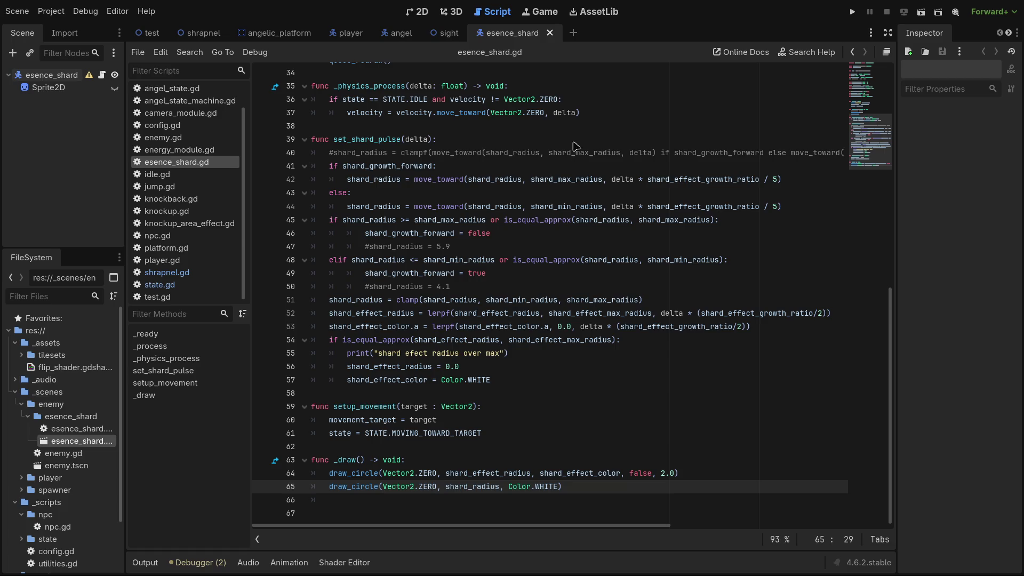
# Delete the commented #shard_radius = 4.1 and #shard_radius = 5.9 lines and save esence_shard.gd.
pyautogui.scroll(5, 593, 288)
pyautogui.scroll(6, 593, 288)
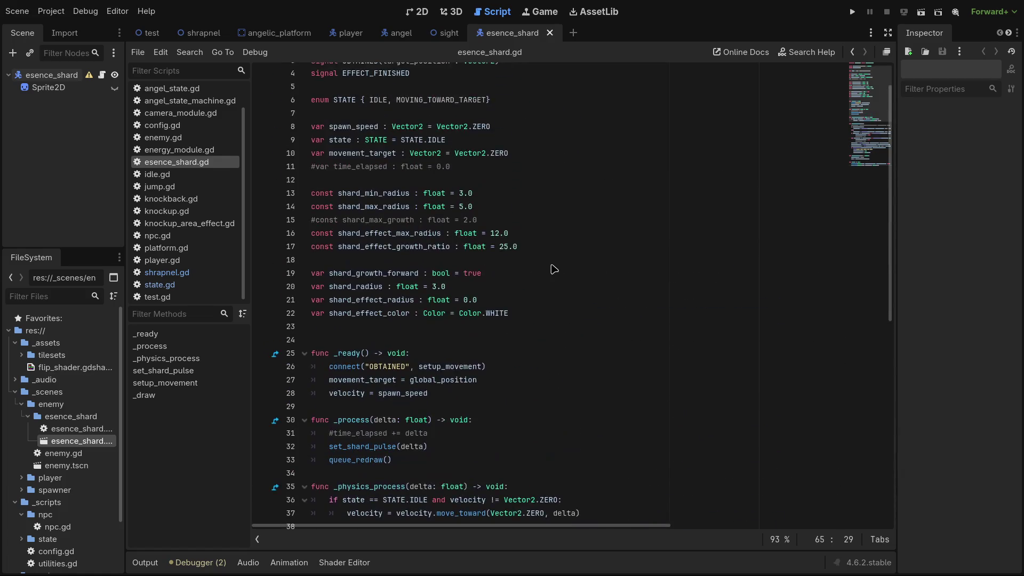
pyautogui.scroll(-11, 587, 291)
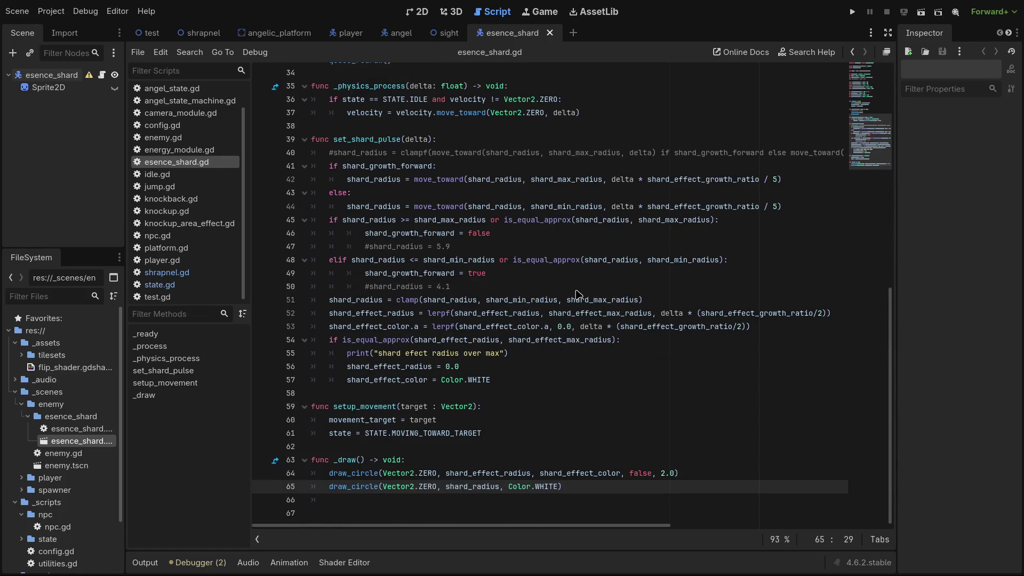
pyautogui.moveTo(454, 288); pyautogui.dragTo(255, 289)
pyautogui.press('BackSpace')
pyautogui.press('BackSpace')
pyautogui.moveTo(451, 246); pyautogui.dragTo(194, 247)
pyautogui.press('BackSpace')
pyautogui.press('BackSpace')
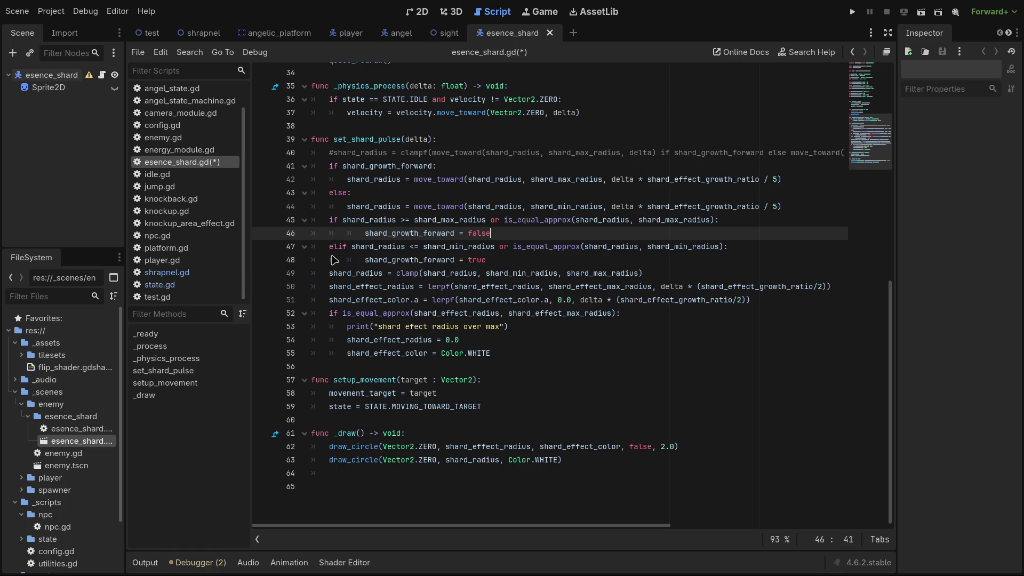
pyautogui.hotkey('ctrl', 's')
pyautogui.scroll(7, 429, 153)
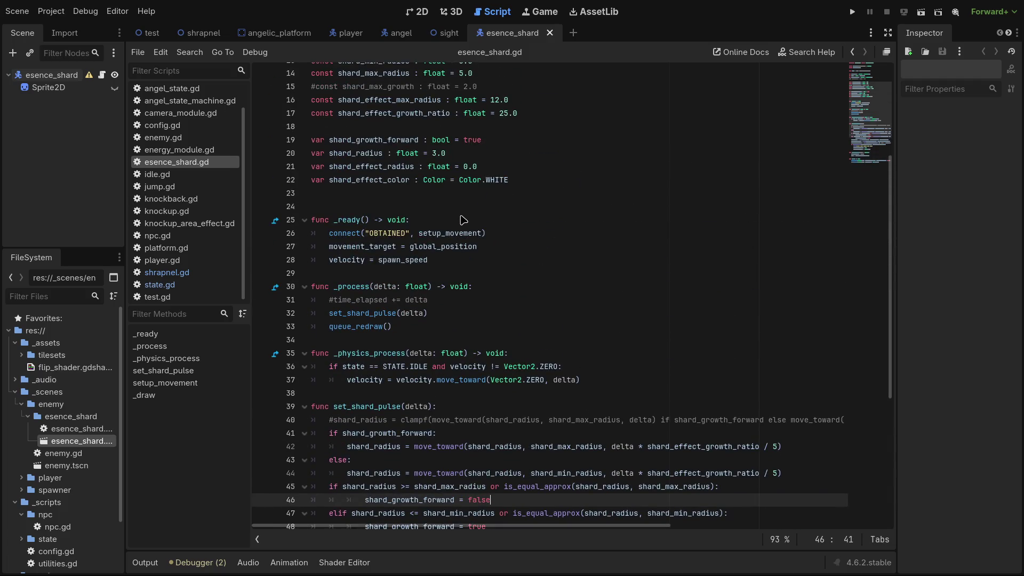
pyautogui.scroll(5, 461, 220)
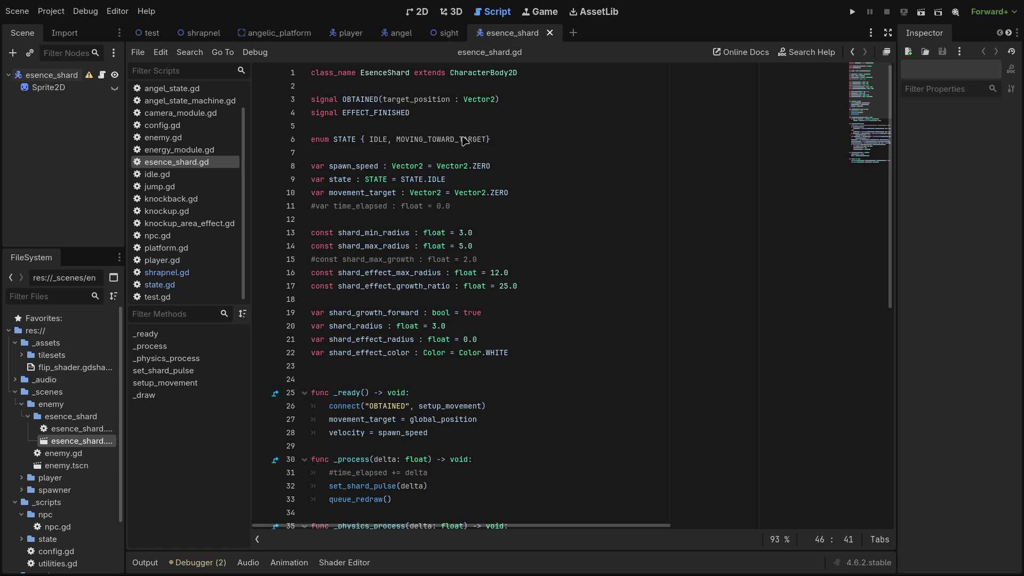
# Delete the commented-out time_elapsed and shard_max_growth lines and save the script.
pyautogui.click(418, 12)
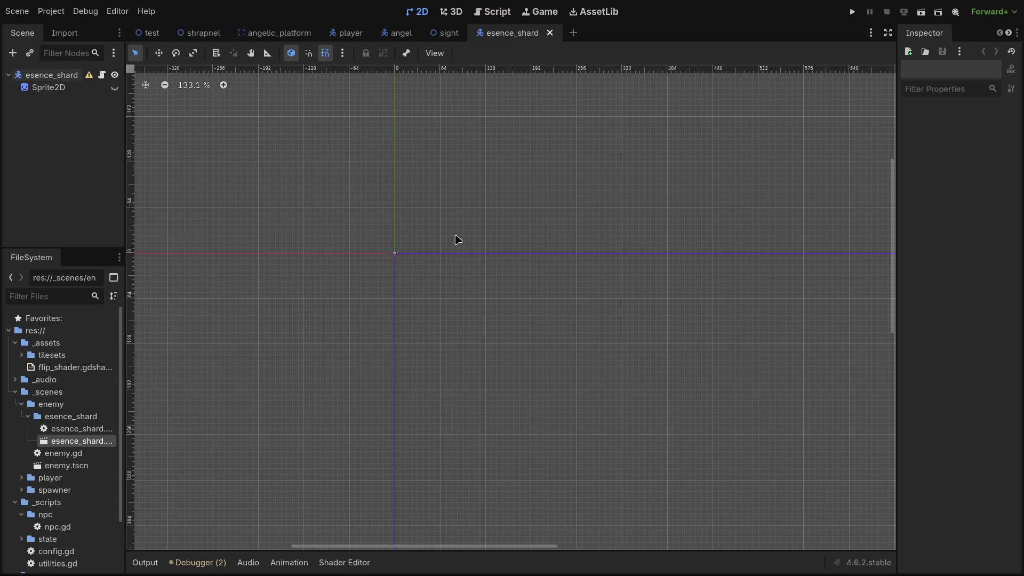
pyautogui.scroll(5, 409, 275)
pyautogui.scroll(4, 368, 240)
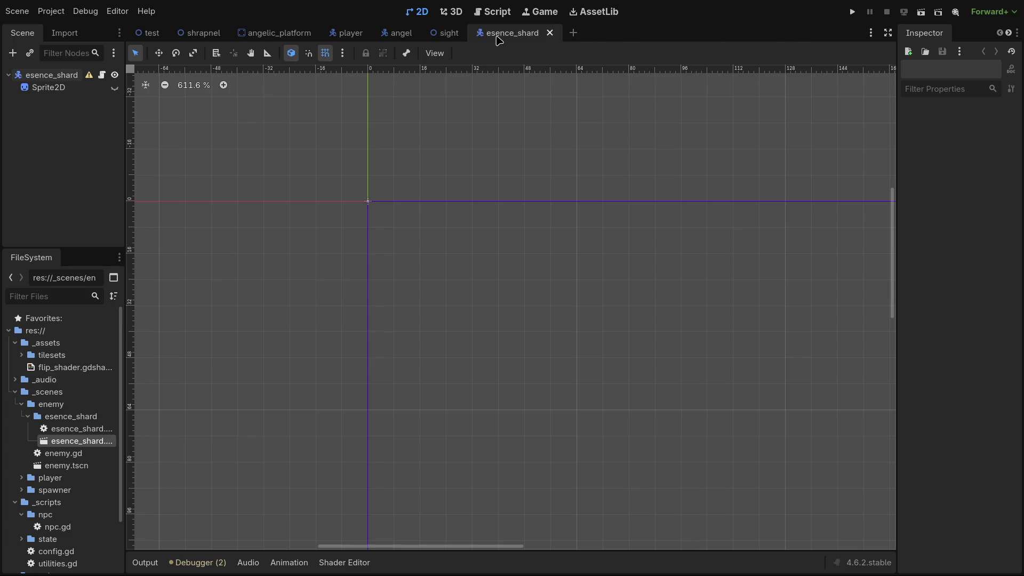
pyautogui.click(493, 13)
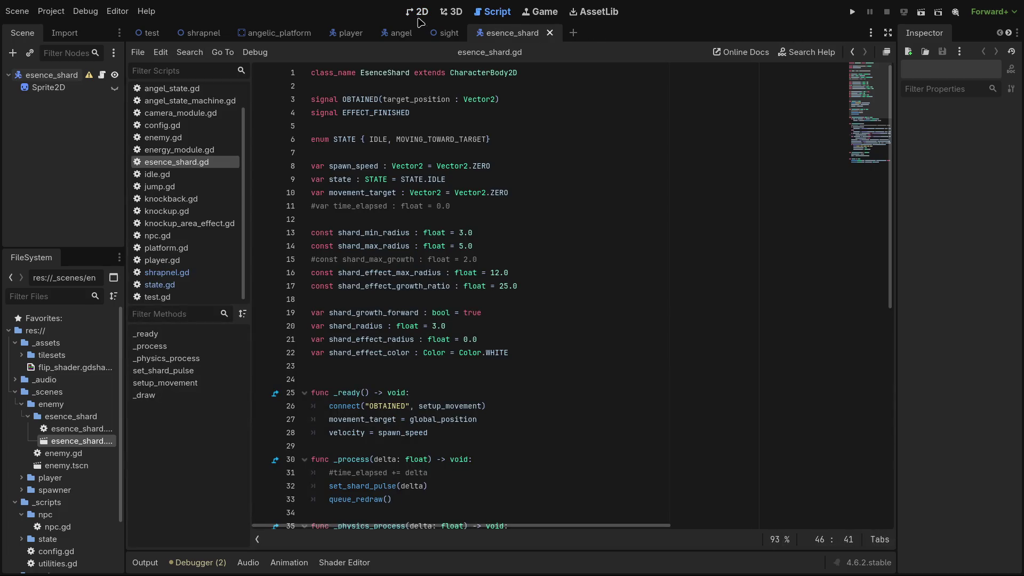
pyautogui.moveTo(451, 205); pyautogui.dragTo(301, 203)
pyautogui.press('BackSpace')
pyautogui.press('BackSpace')
pyautogui.press('Down')
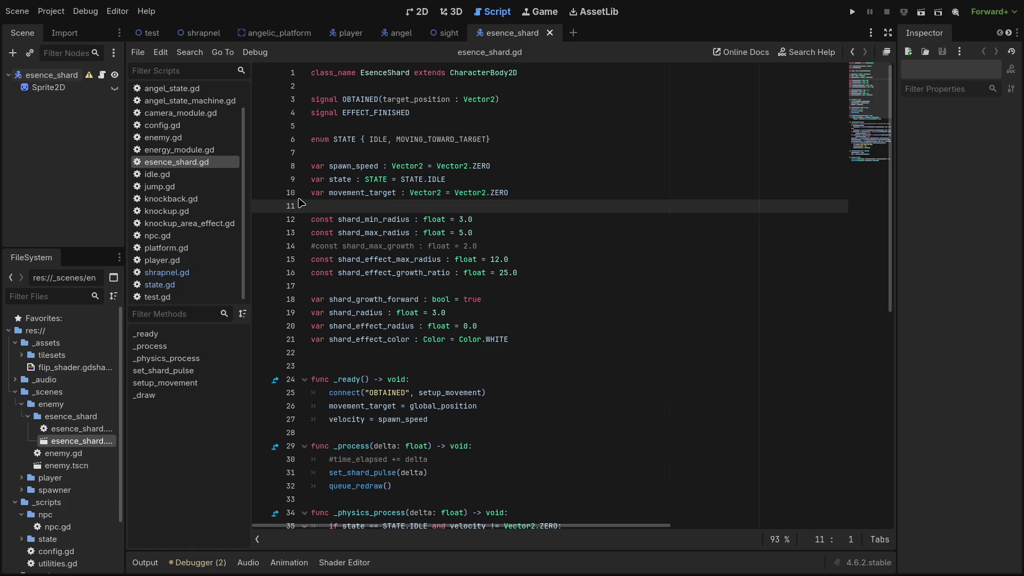
pyautogui.press('Down')
pyautogui.press('Down')
pyautogui.press('Down')
pyautogui.press('End')
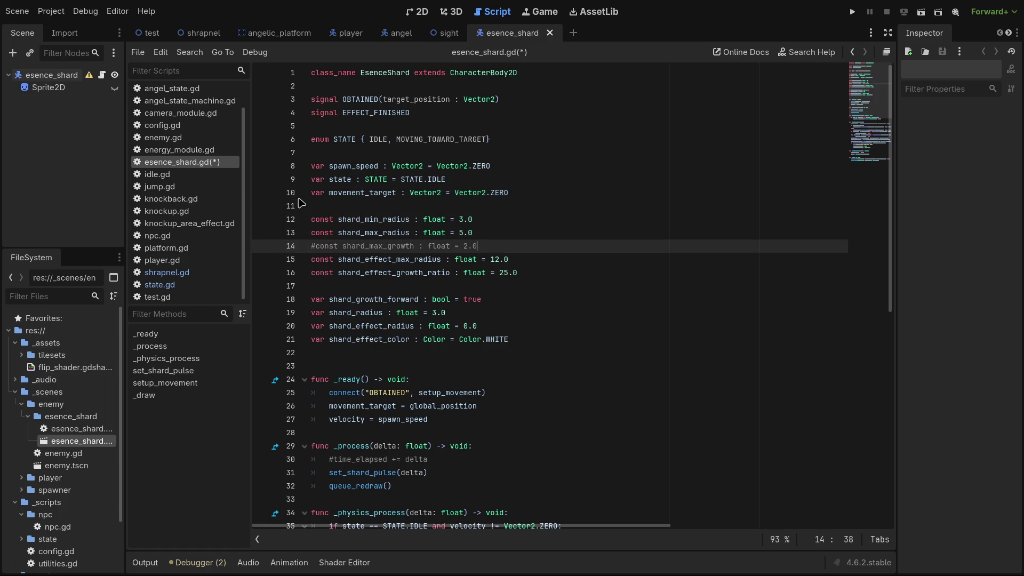
pyautogui.hotkey('shift', 'Home')
pyautogui.press('BackSpace')
pyautogui.press('BackSpace')
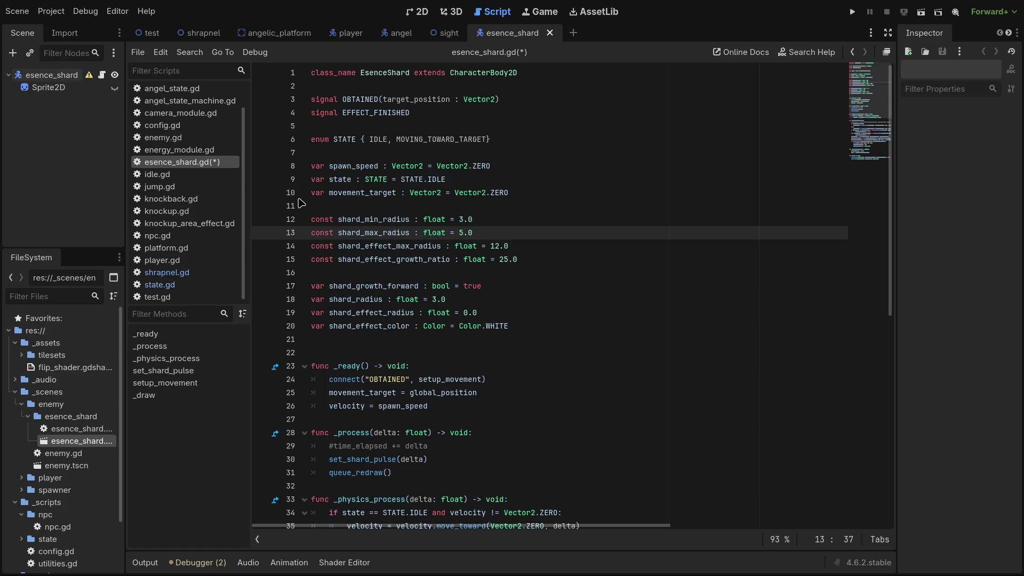
pyautogui.click(393, 207)
pyautogui.hotkey('ctrl', 's')
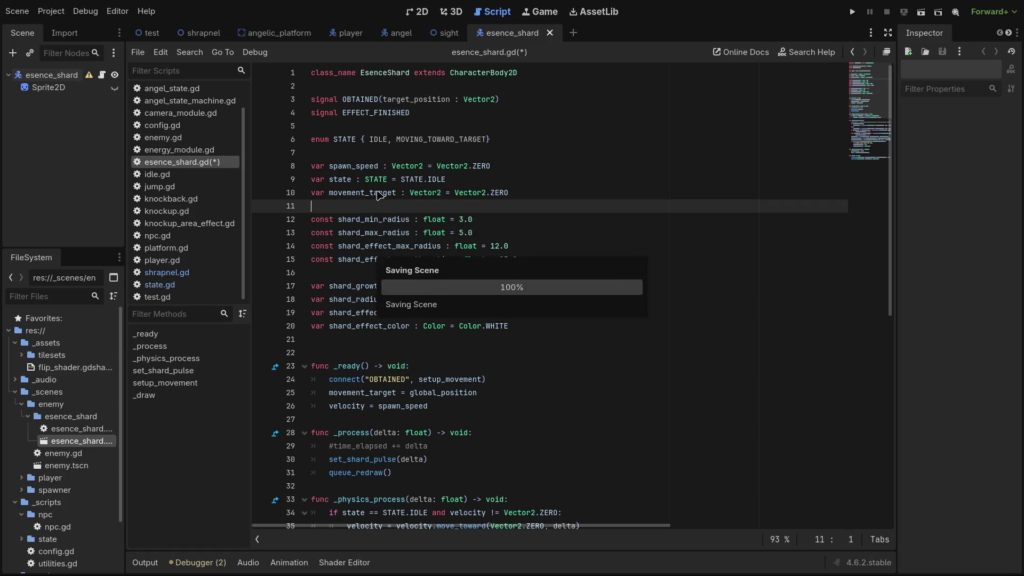
# Remove the extra blank line before _ready and save the script.
pyautogui.click(335, 341)
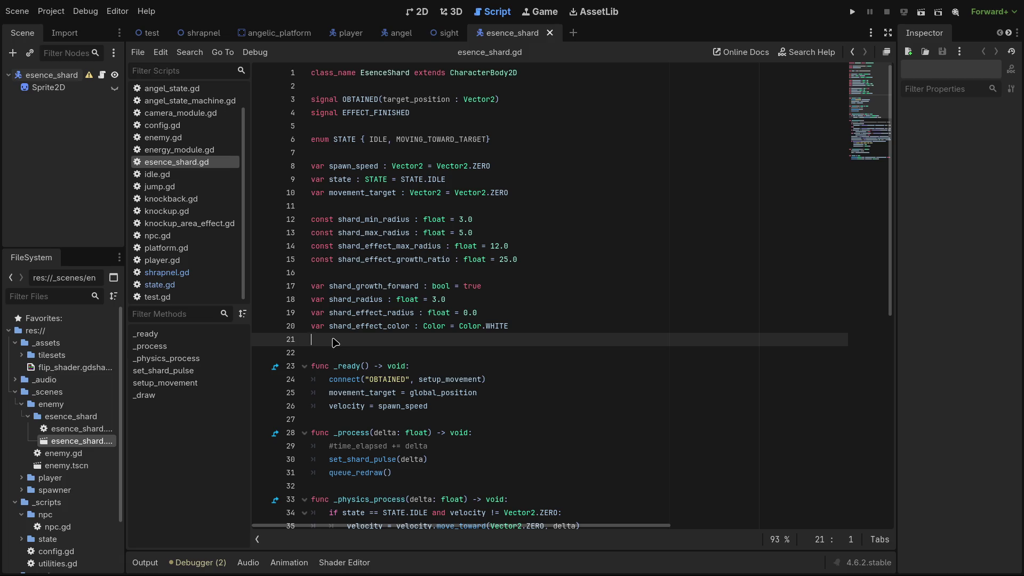
pyautogui.press('BackSpace')
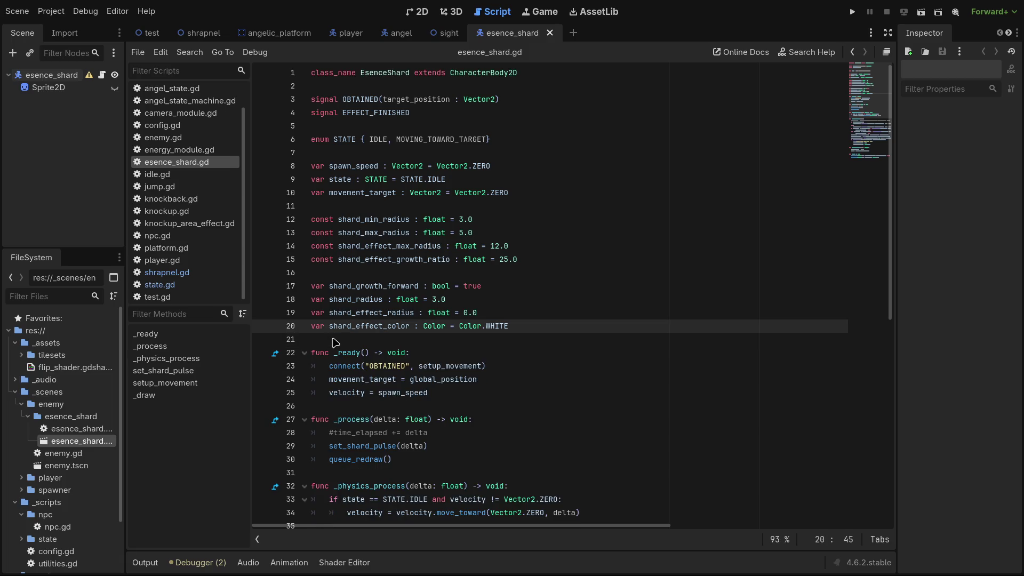
pyautogui.click(336, 287)
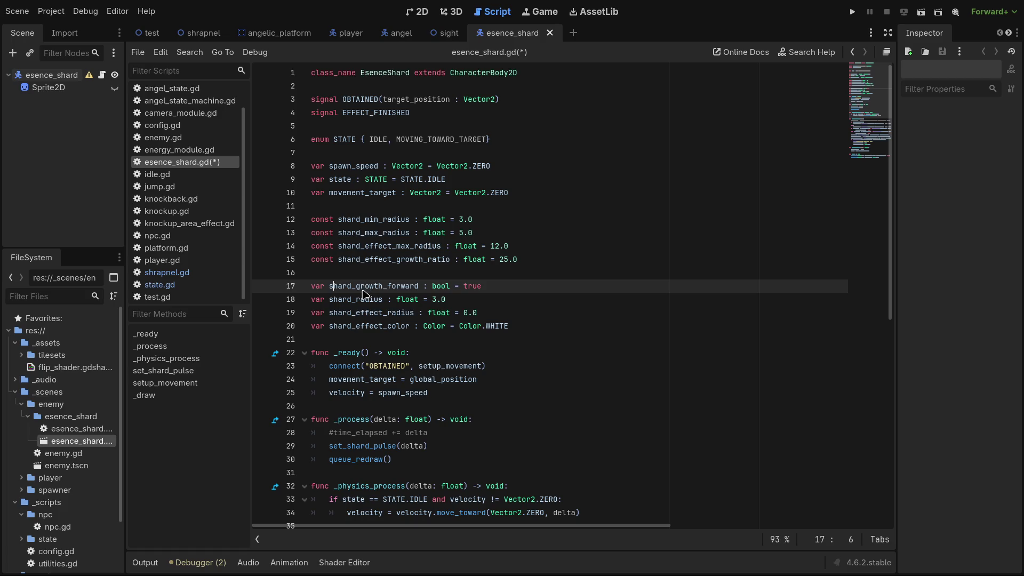
pyautogui.click(343, 275)
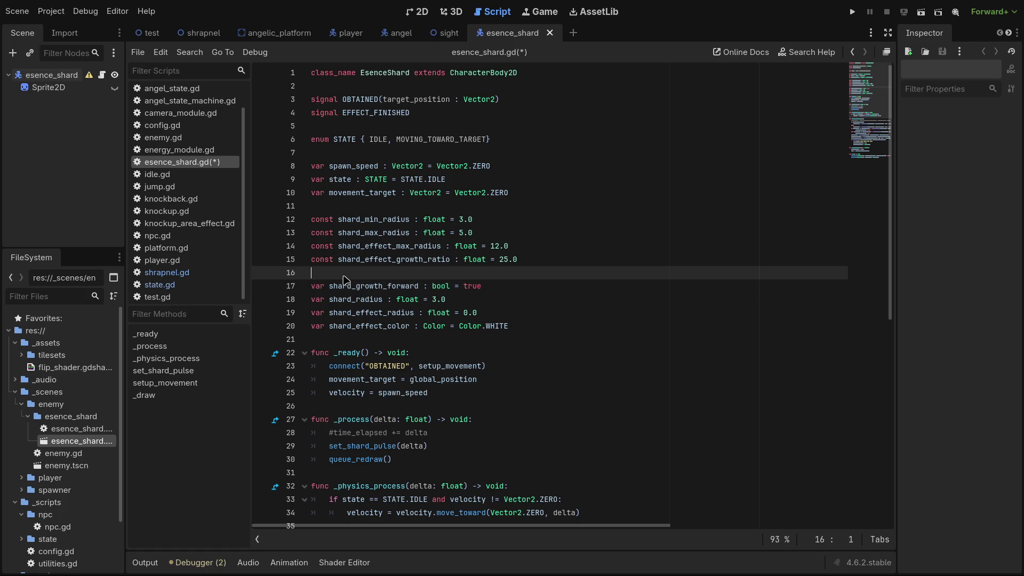
pyautogui.hotkey('ctrl', 's')
# Delete the trailing empty line 61 at the script's end, save, and run the shard scene.
pyautogui.scroll(-9, 378, 304)
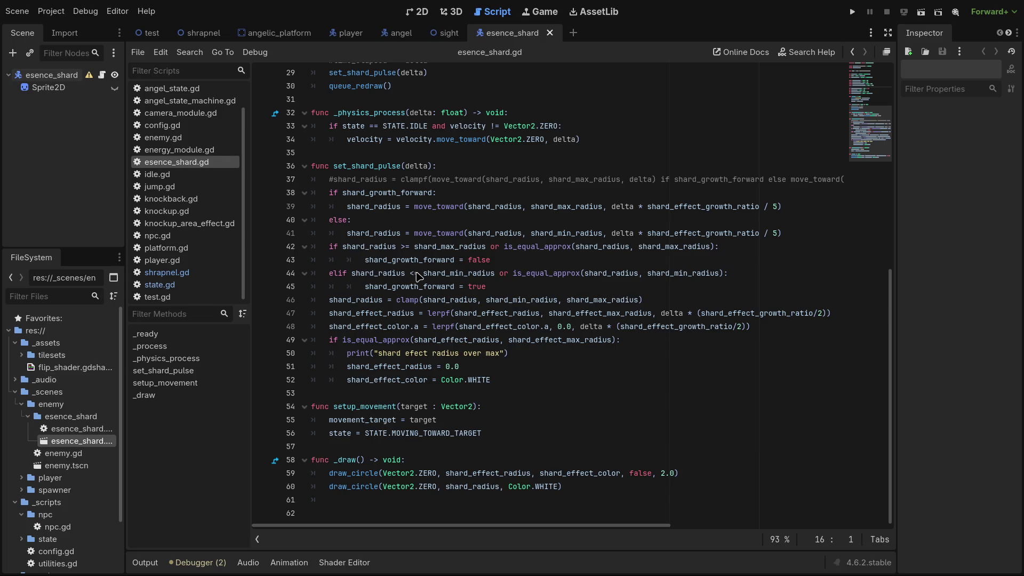
pyautogui.moveTo(528, 527)
pyautogui.mouseDown()
pyautogui.moveTo(663, 482)
pyautogui.moveTo(363, 474)
pyautogui.mouseUp()
pyautogui.click(377, 500)
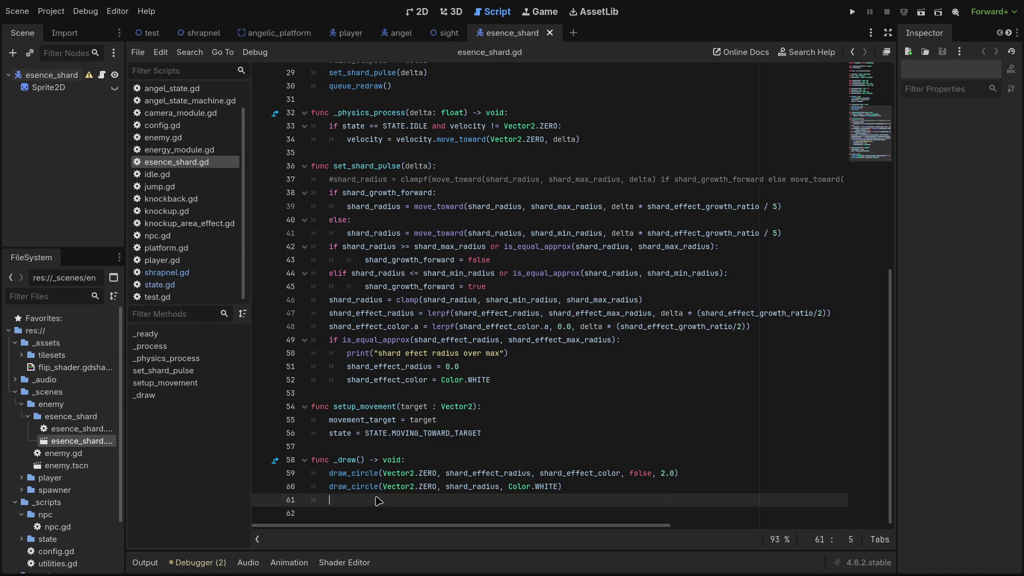
pyautogui.press('BackSpace')
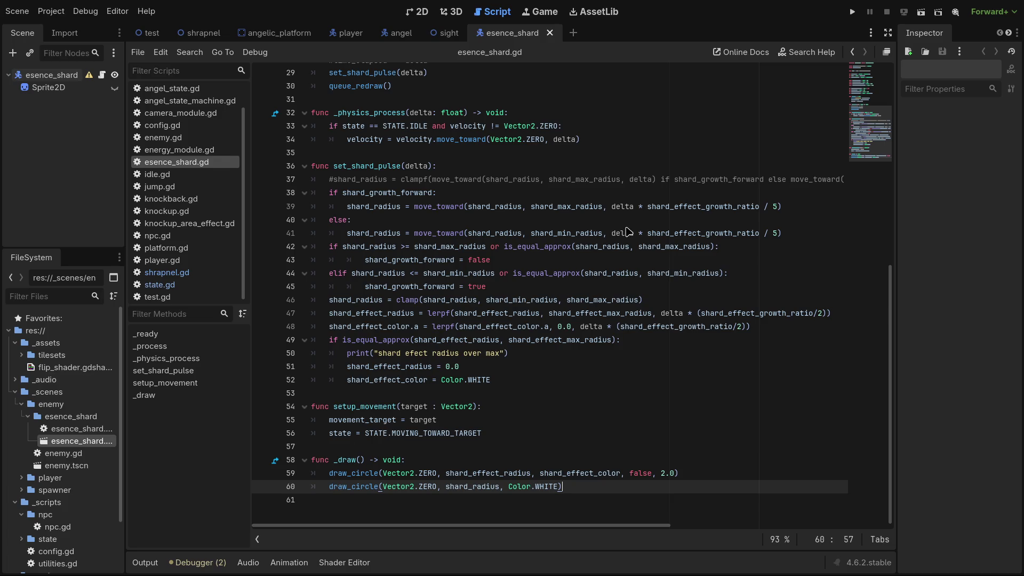
pyautogui.hotkey('ctrl', 's')
pyautogui.scroll(6, 575, 320)
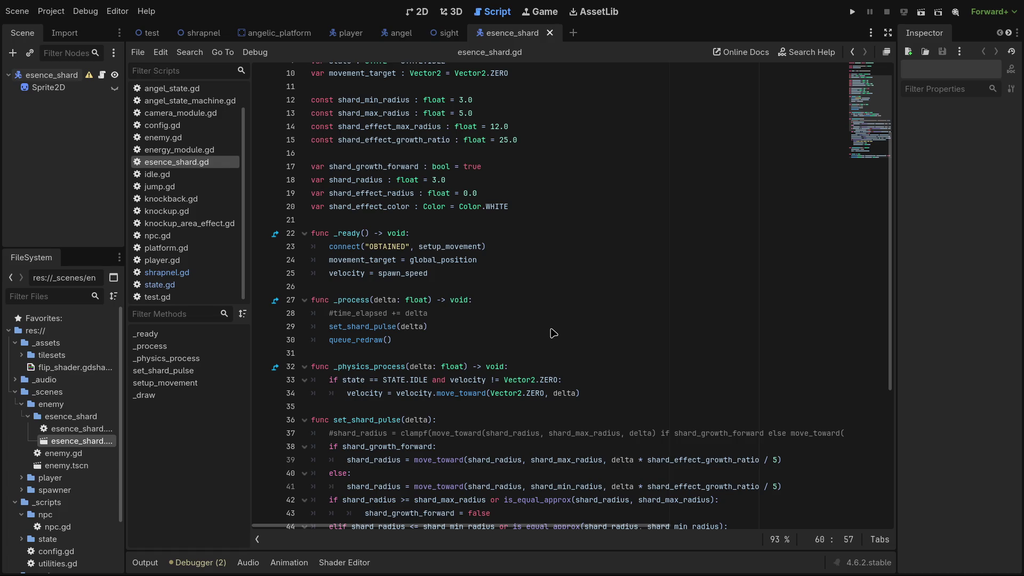
pyautogui.click(919, 13)
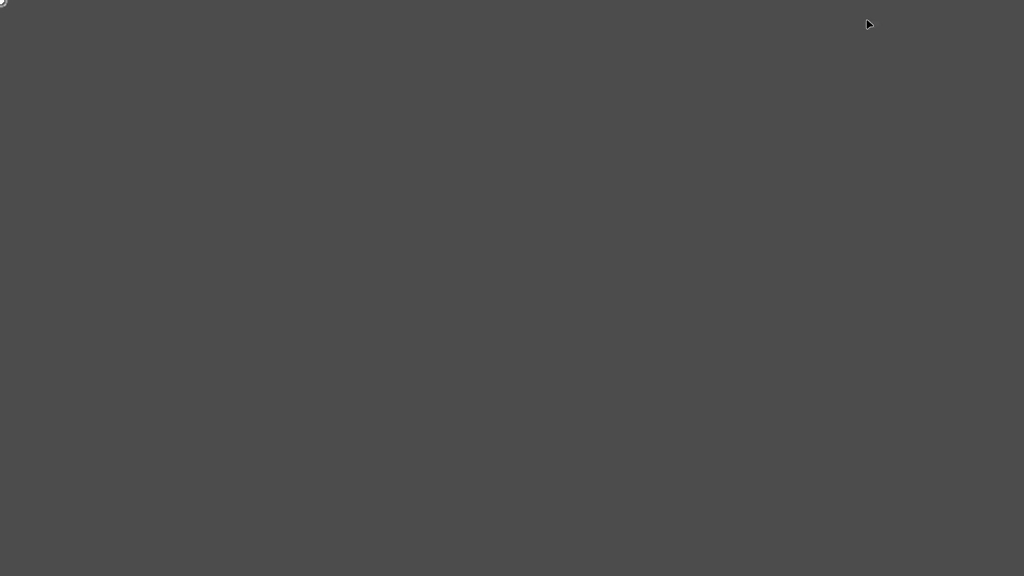
# Stop the shard test run and select the esence_shard root node to view its properties.
pyautogui.press('F8')
pyautogui.click(44, 77)
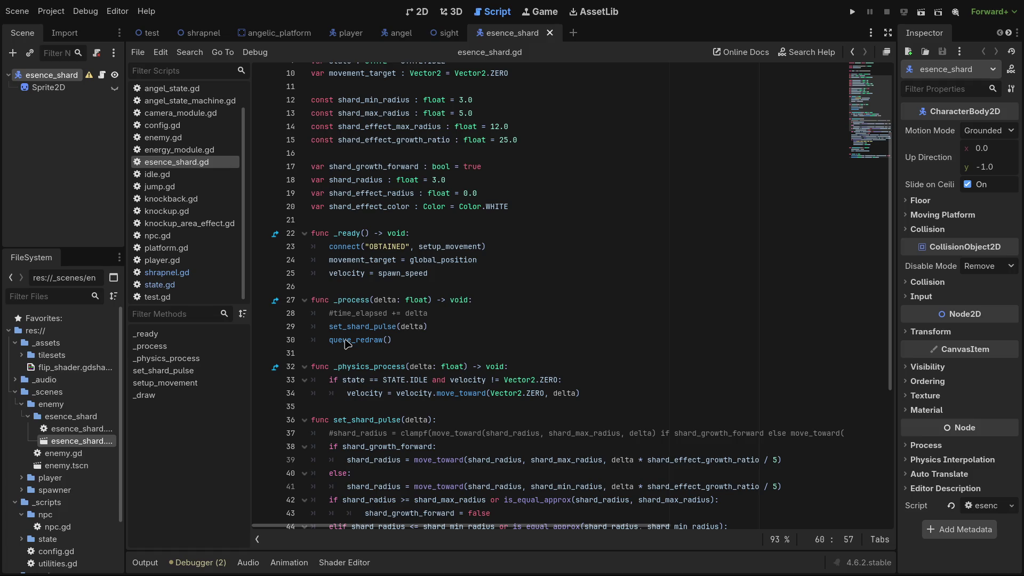
# Inspect the shard's 2D canvas zoomed around the origin, then run the scene again.
pyautogui.click(418, 13)
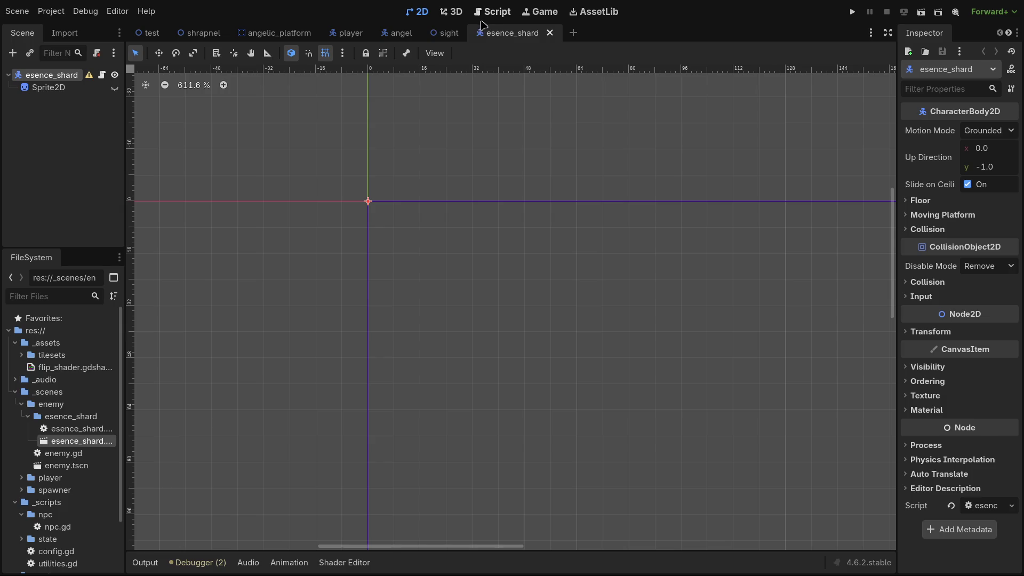
pyautogui.scroll(7, 377, 201)
pyautogui.hscroll(1, 502, 328)
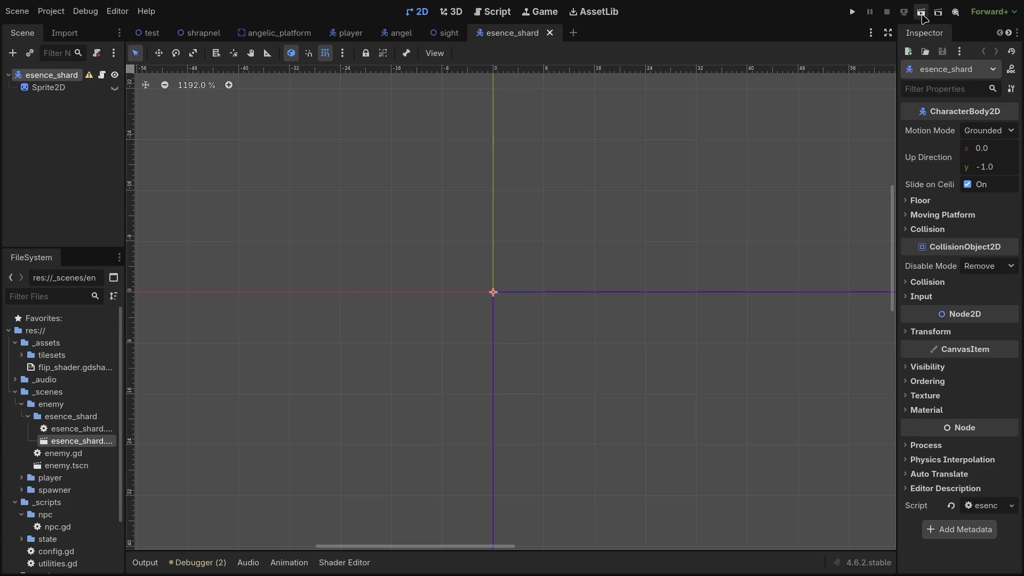
pyautogui.click(921, 13)
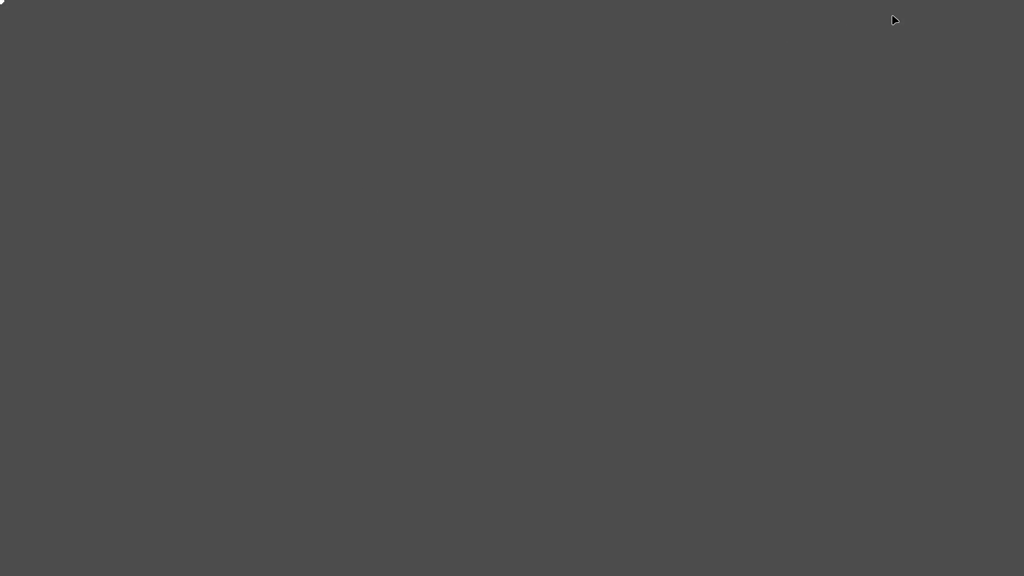
# Stop the game and scroll down through esence_shard.gd in the script editor, to blank line 53.
pyautogui.press('F8')
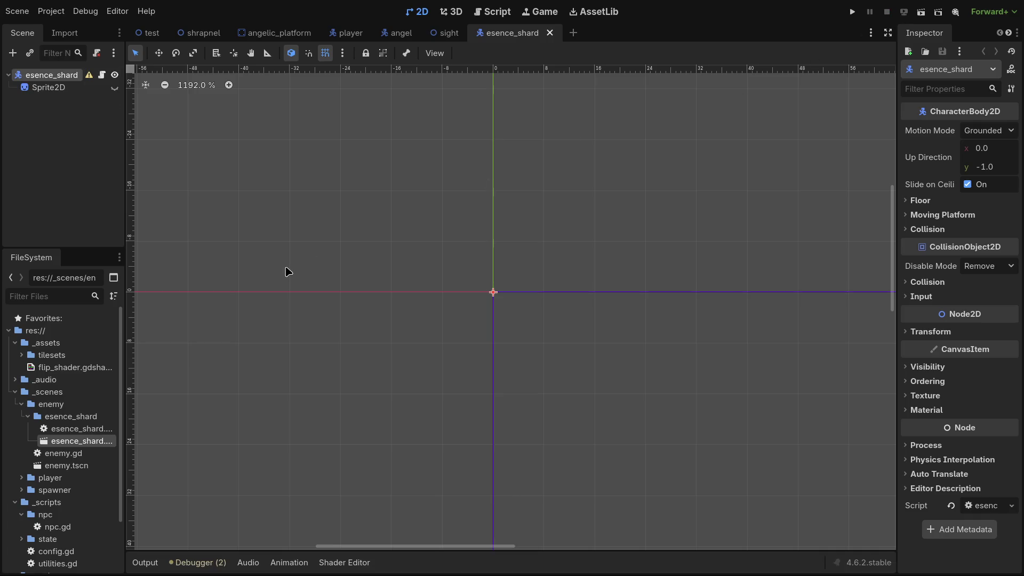
pyautogui.click(495, 12)
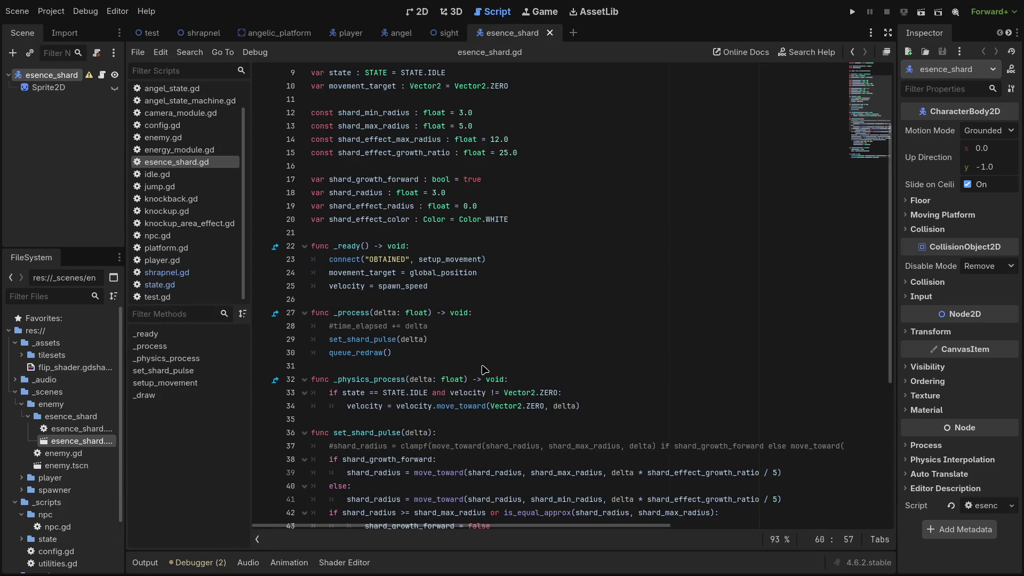
pyautogui.scroll(-3, 485, 369)
pyautogui.scroll(-2, 485, 369)
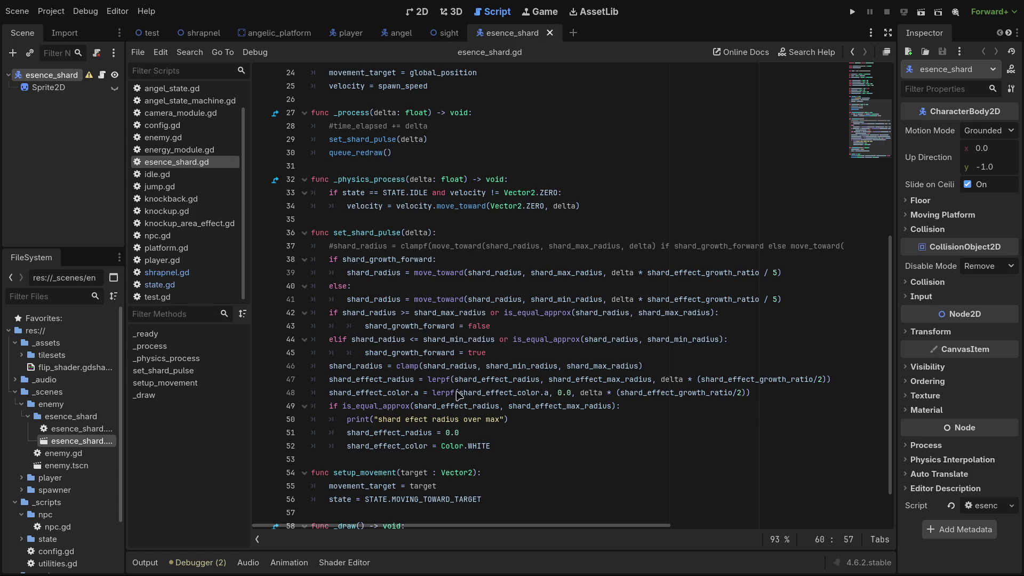
pyautogui.click(394, 460)
pyautogui.scroll(-2, 391, 461)
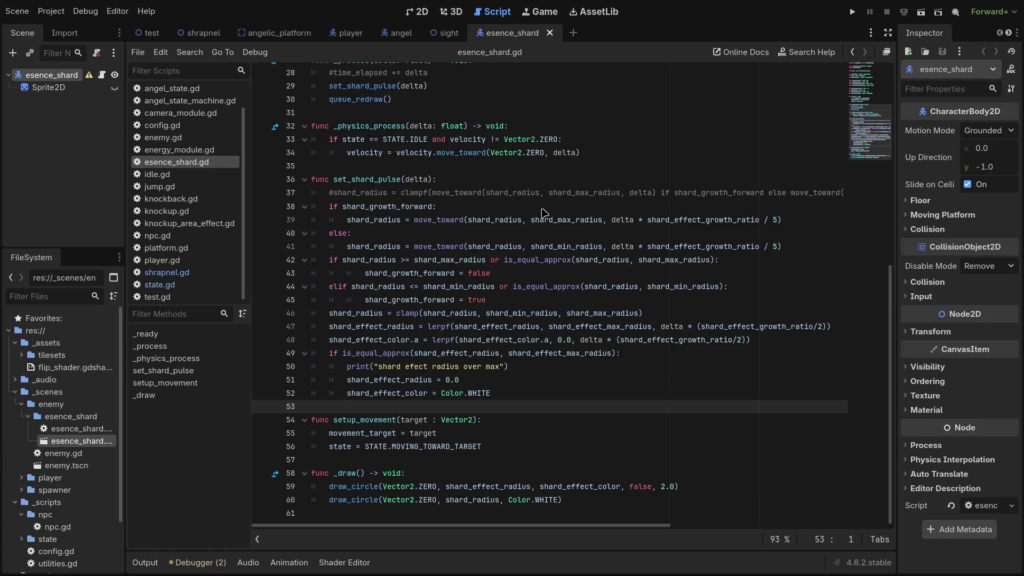
# Scroll back up to the top of esence_shard.gd, then select the Sprite2D node.
pyautogui.click(438, 117)
pyautogui.scroll(9, 438, 211)
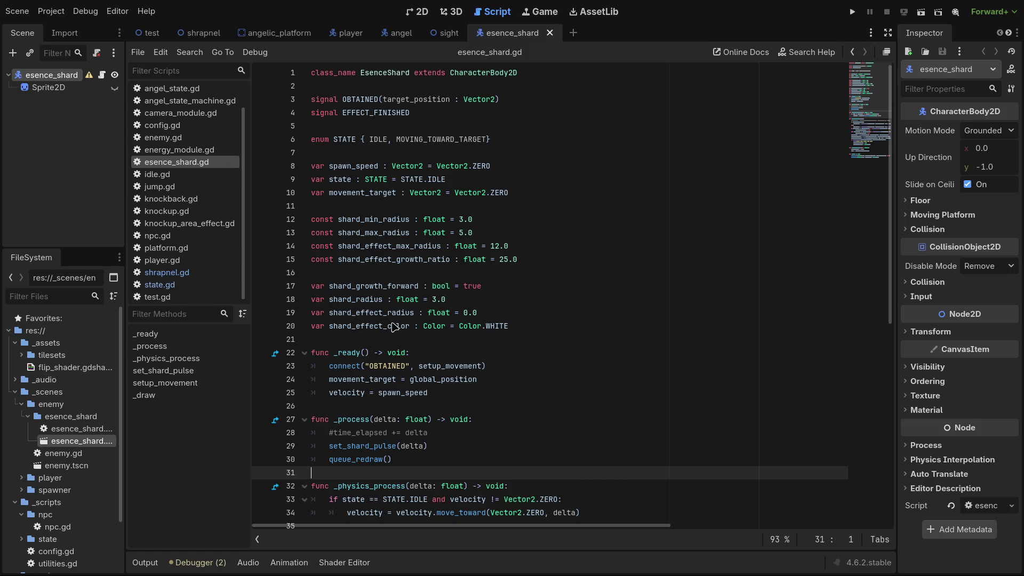
pyautogui.scroll(-6, 397, 341)
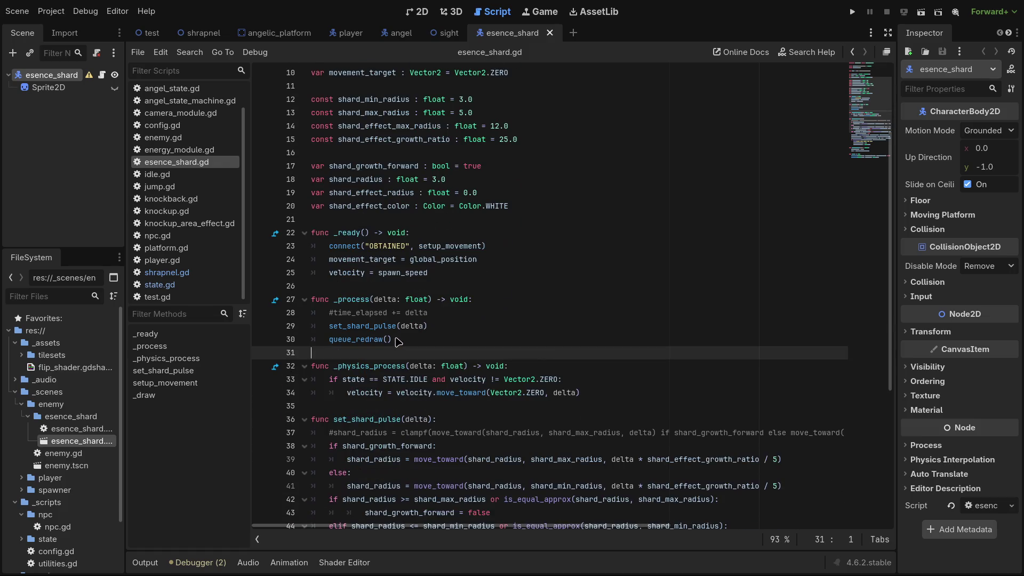
pyautogui.scroll(6, 397, 341)
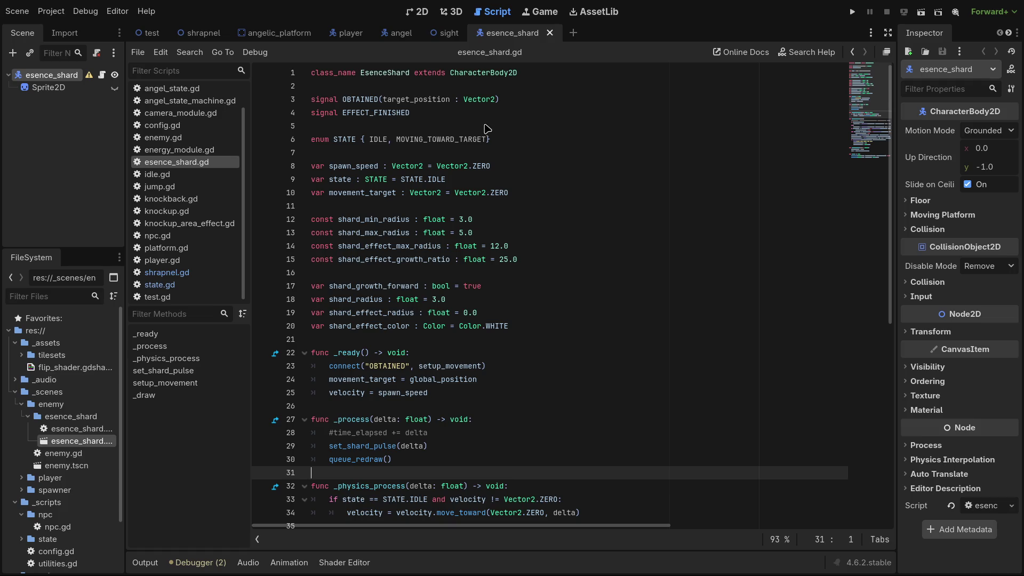
pyautogui.click(434, 155)
pyautogui.click(43, 90)
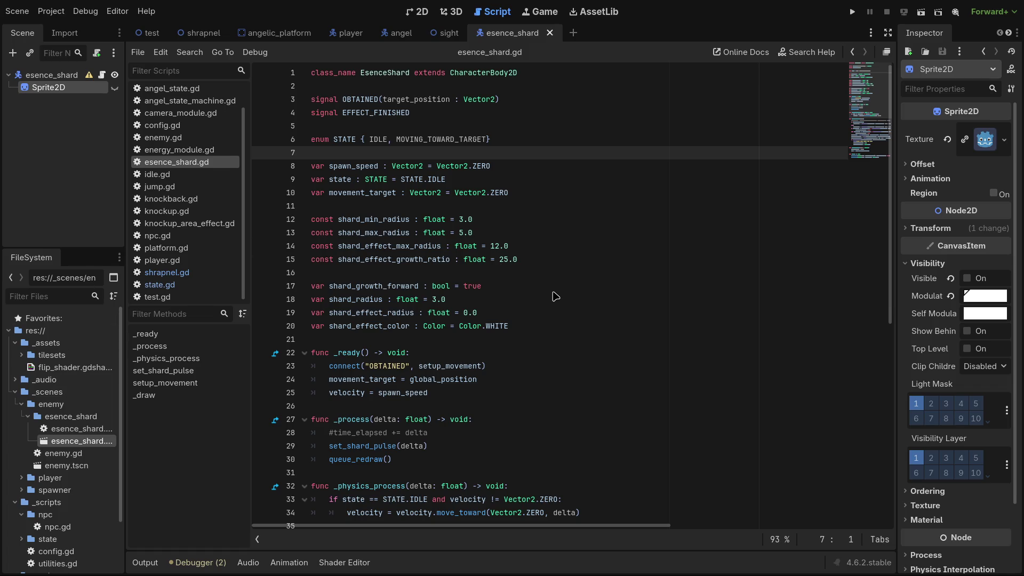
# Delete the Sprite2D child, check the 2D canvas, and return to esence_shard.gd.
pyautogui.press('Delete')
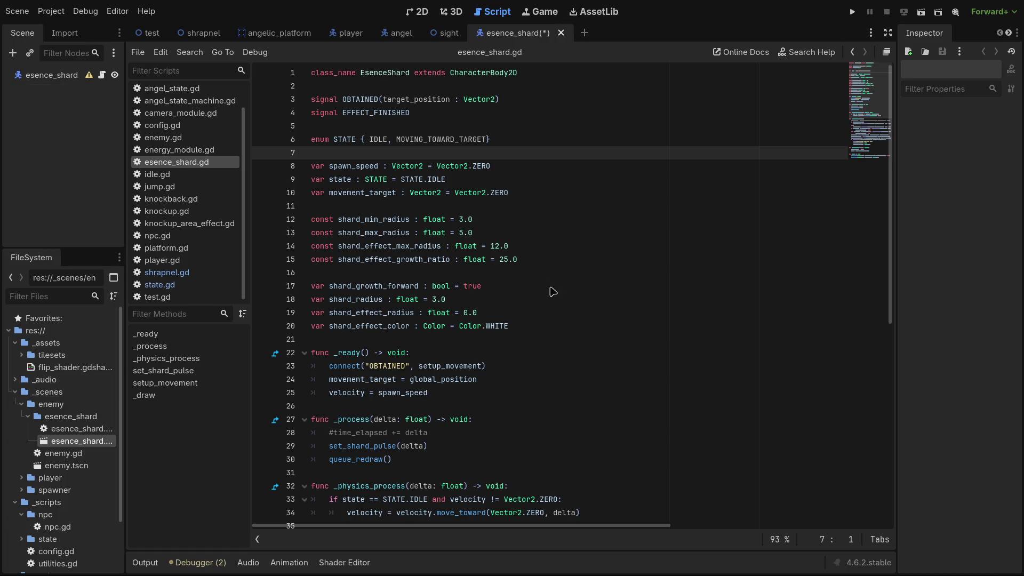
pyautogui.click(419, 12)
pyautogui.scroll(3, 546, 300)
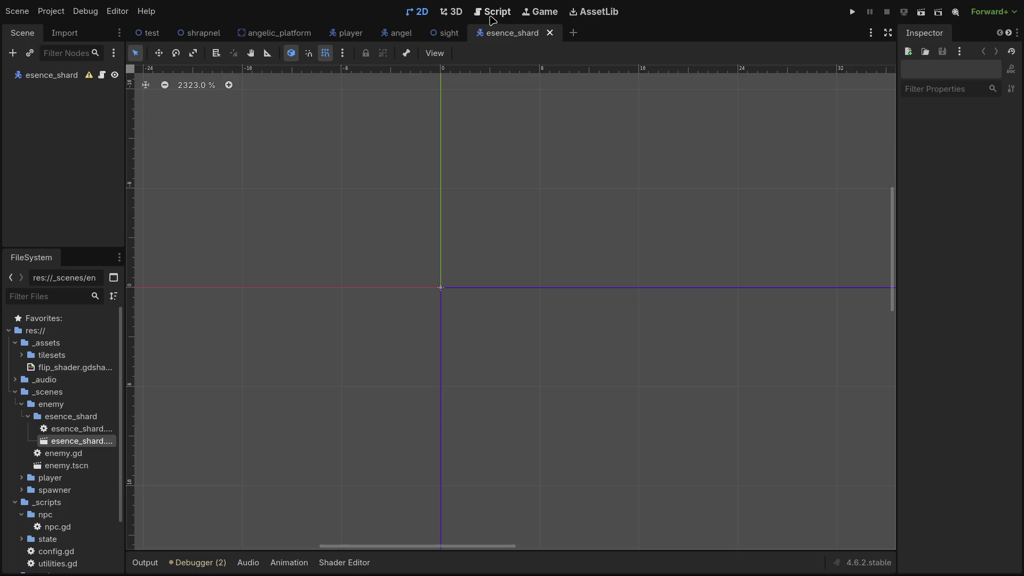
pyautogui.click(491, 14)
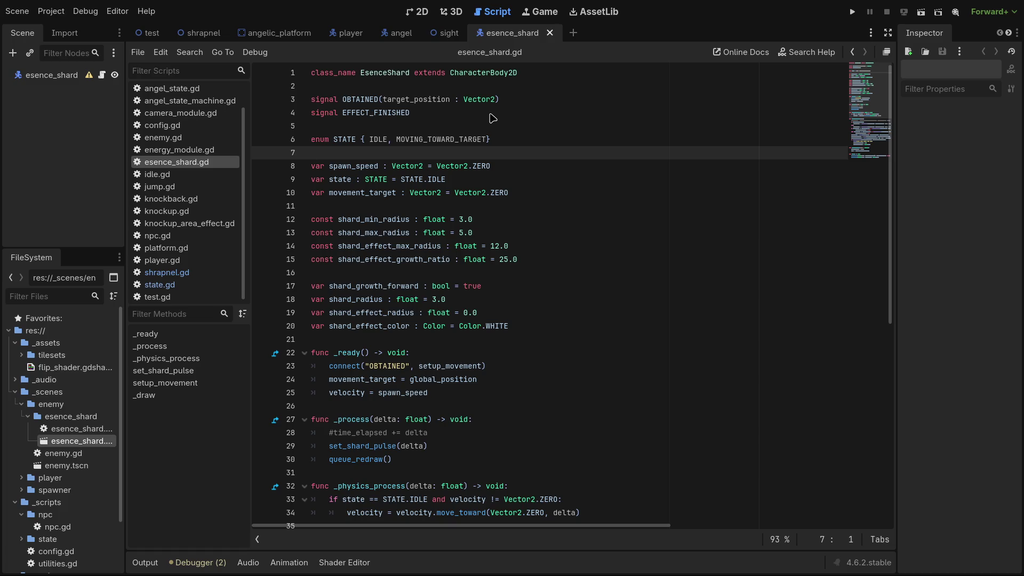
# Open enemy.gd and add a new line inside the death() function.
pyautogui.scroll(-3, 489, 228)
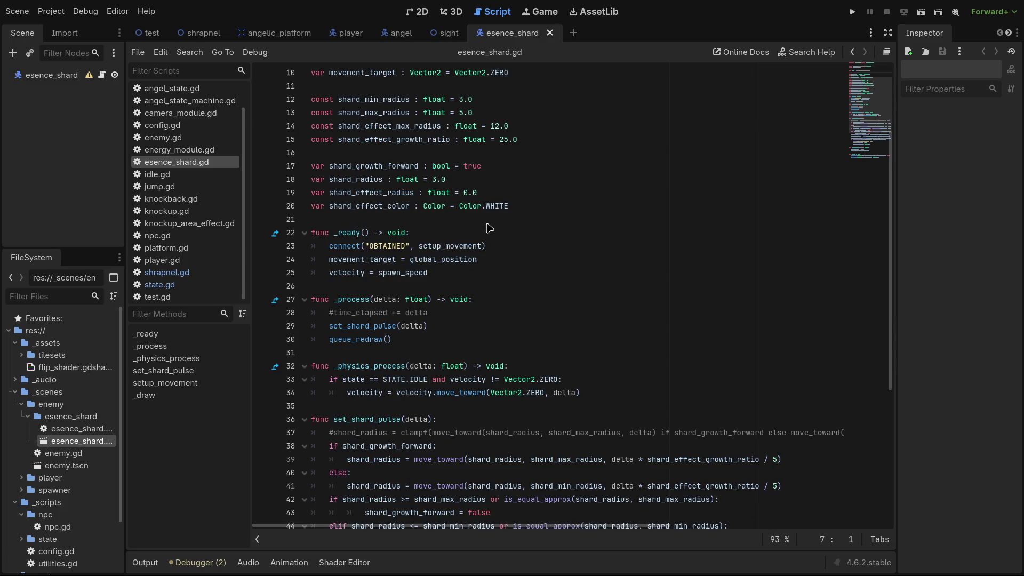
pyautogui.scroll(2, 195, 278)
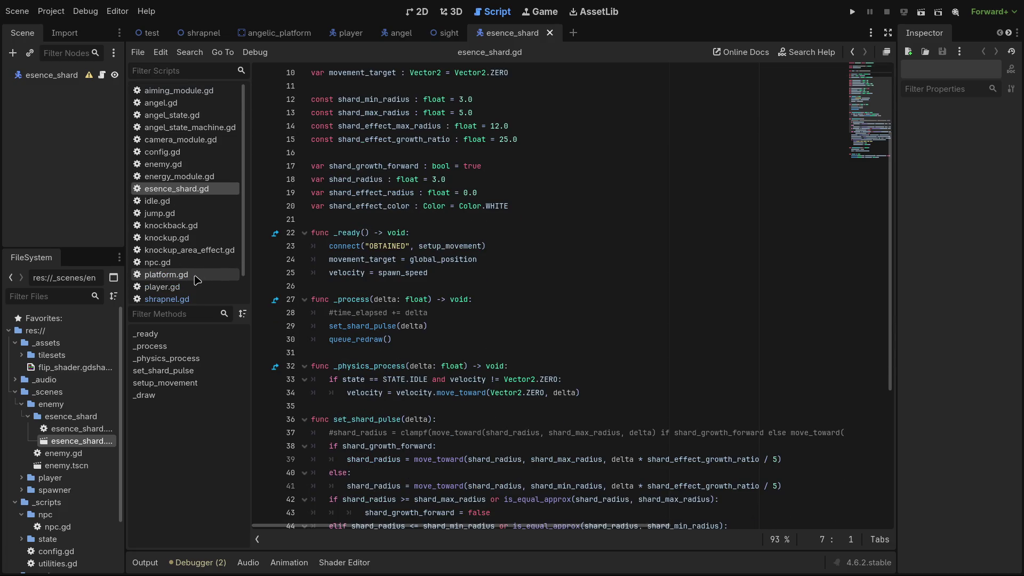
pyautogui.click(163, 164)
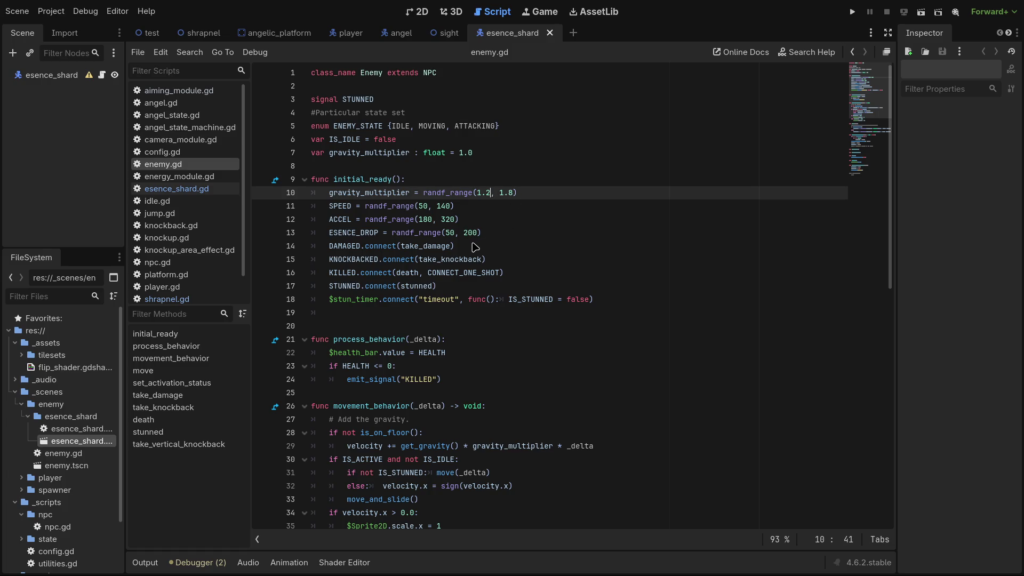
pyautogui.scroll(-5, 468, 248)
pyautogui.scroll(-5, 468, 248)
pyautogui.scroll(-3, 463, 255)
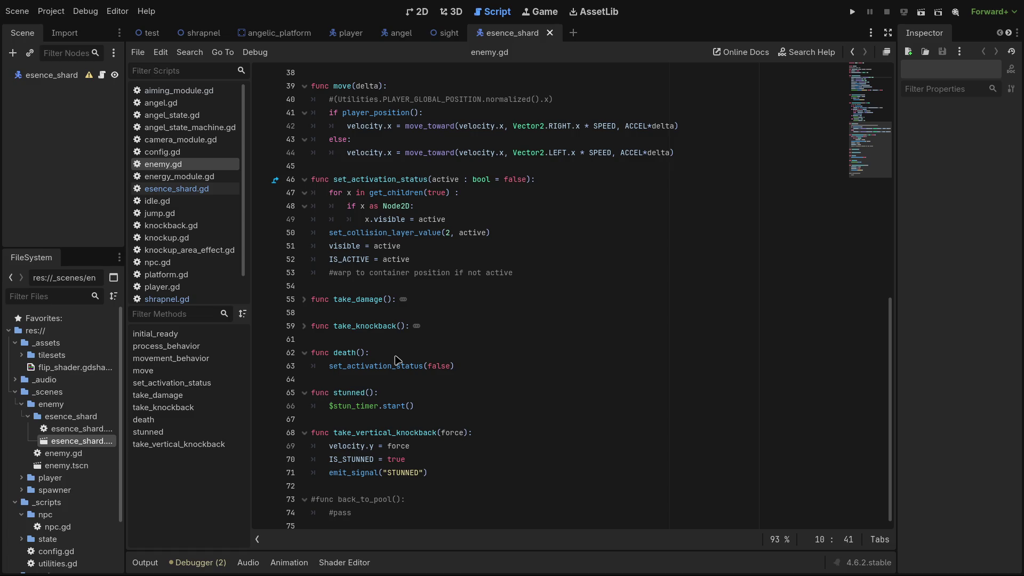
pyautogui.click(395, 357)
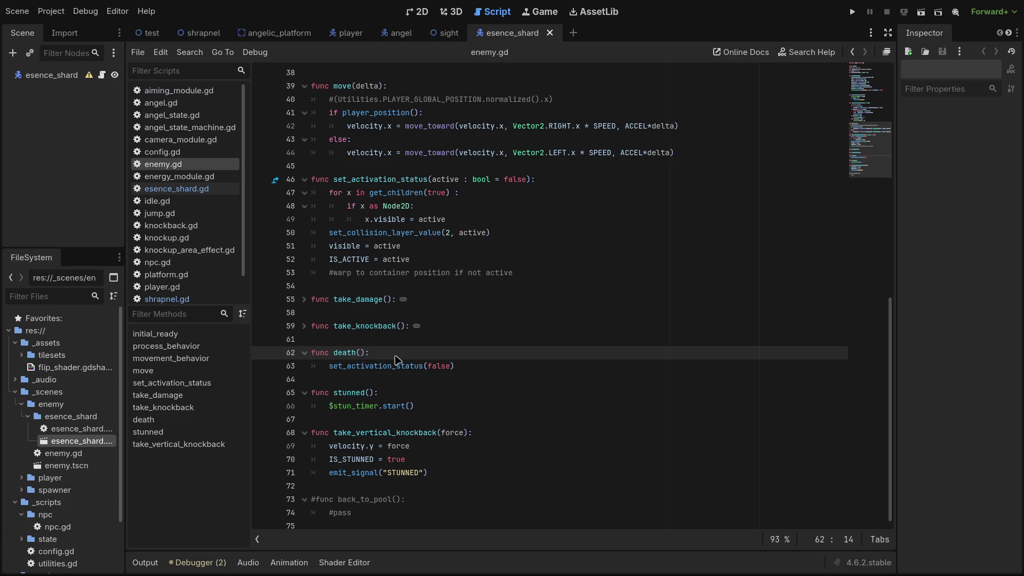
pyautogui.press('Return')
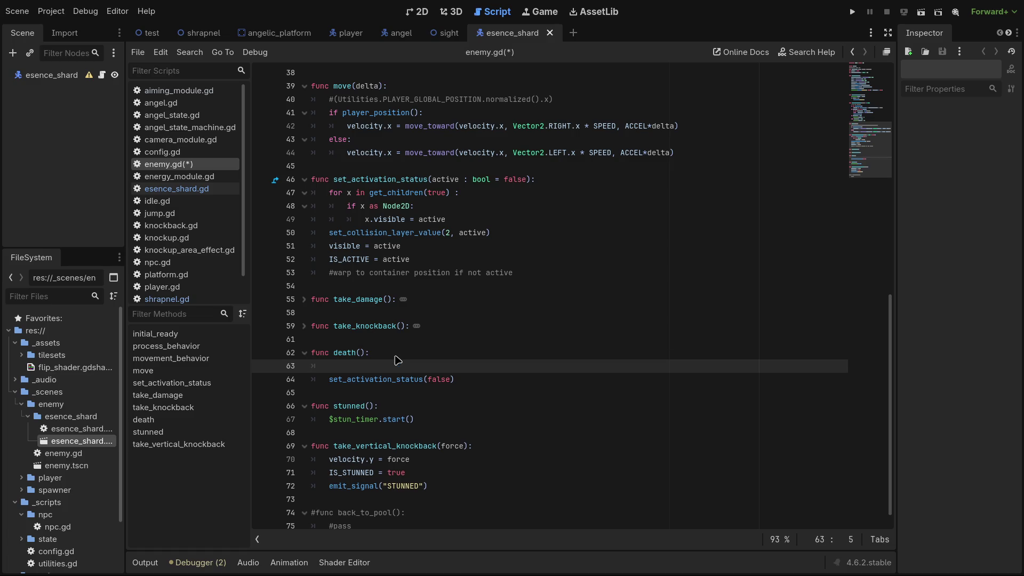
# Scroll up and down through enemy.gd to review its code.
pyautogui.scroll(10, 421, 355)
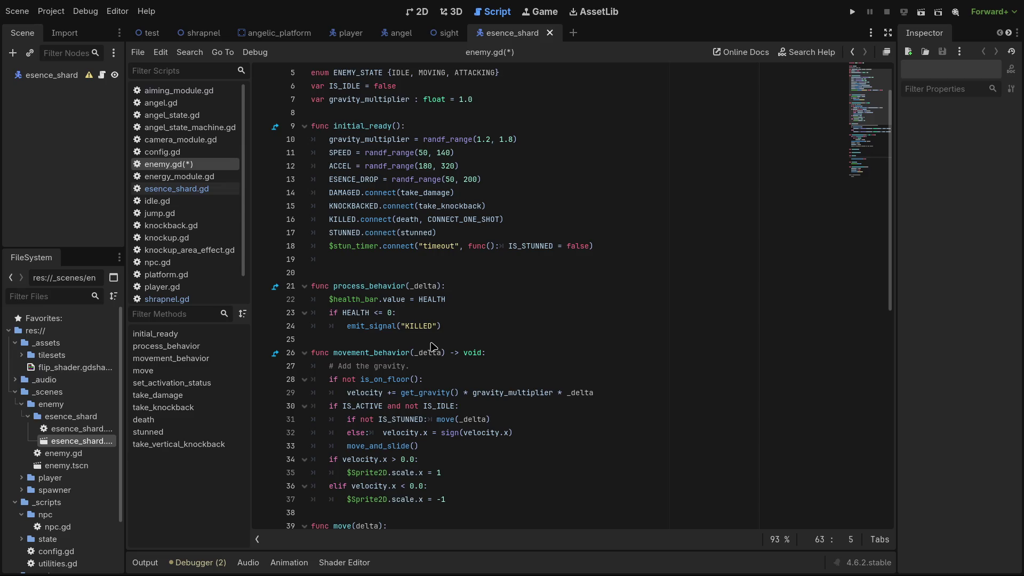
pyautogui.scroll(2, 438, 340)
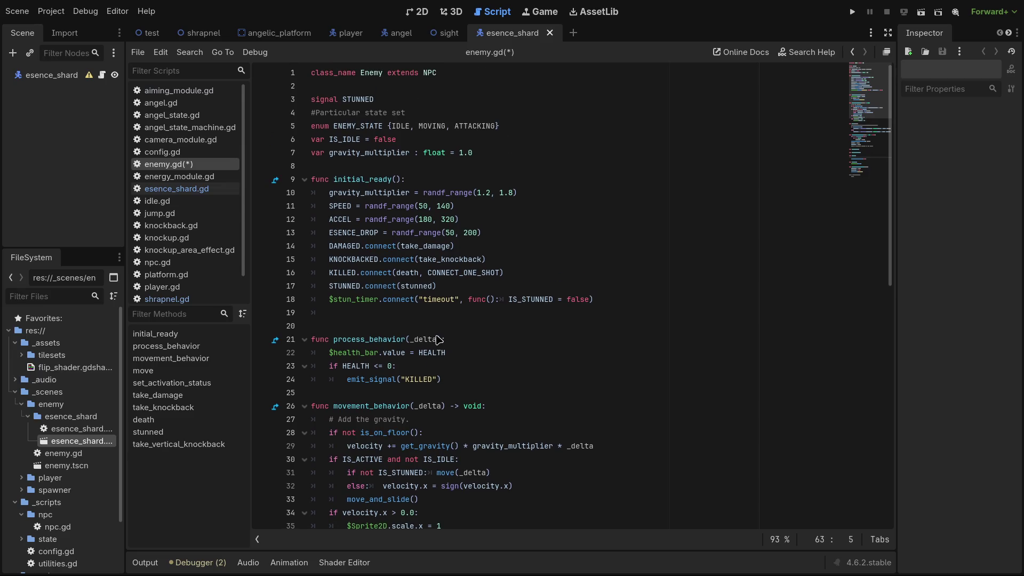
pyautogui.scroll(-2, 437, 340)
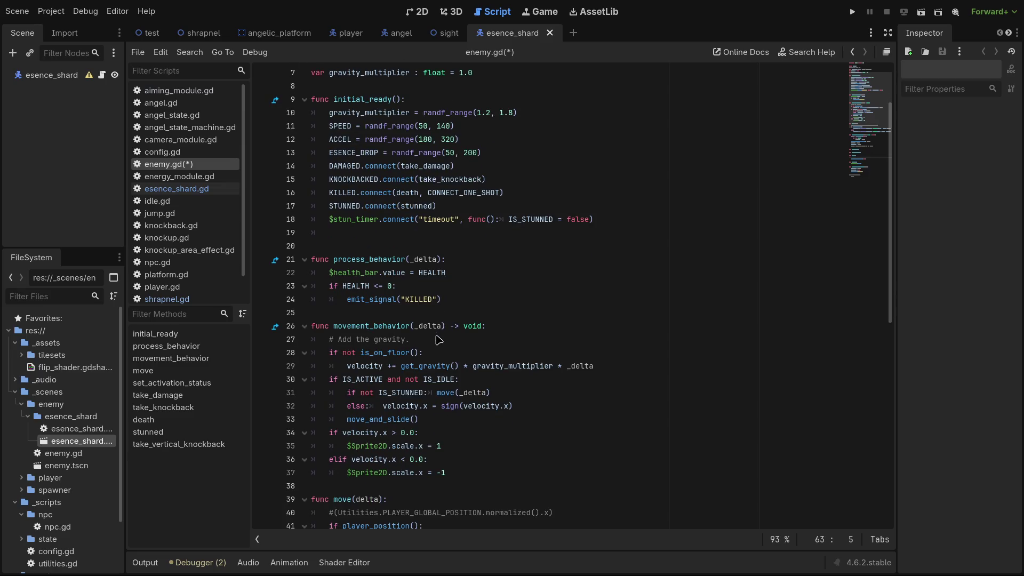
pyautogui.scroll(2, 439, 339)
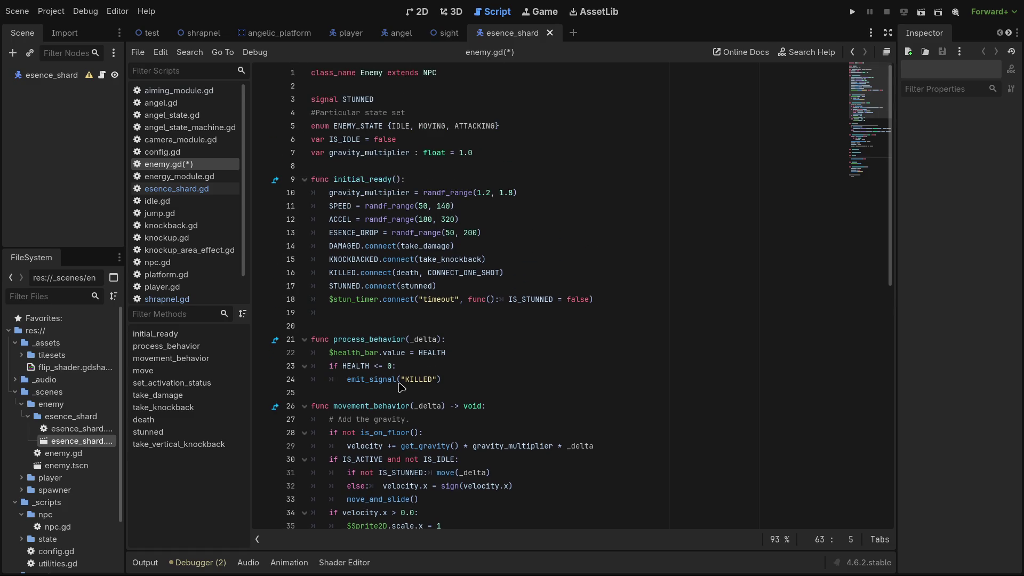
pyautogui.scroll(-8, 402, 386)
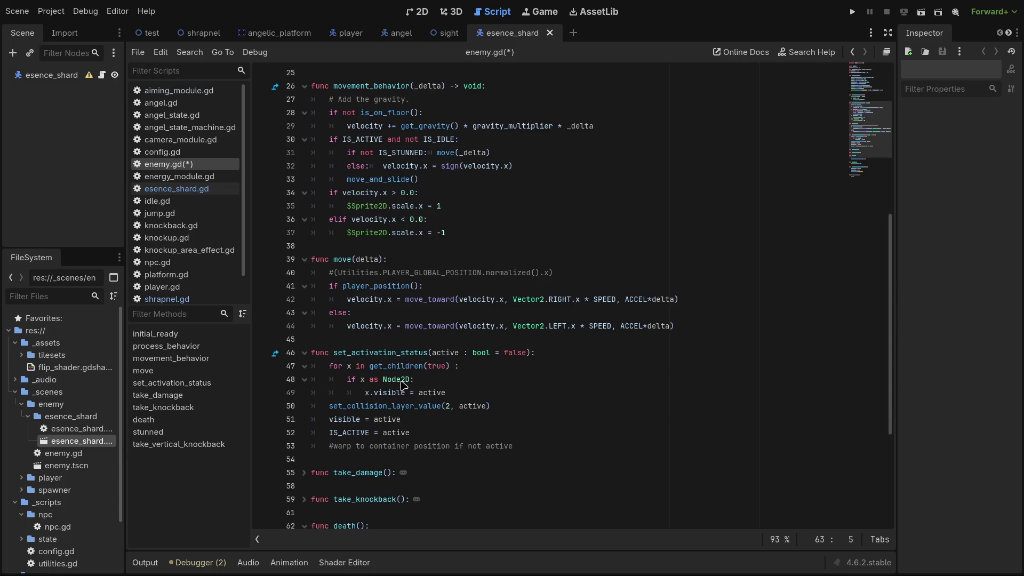
pyautogui.scroll(-3, 404, 384)
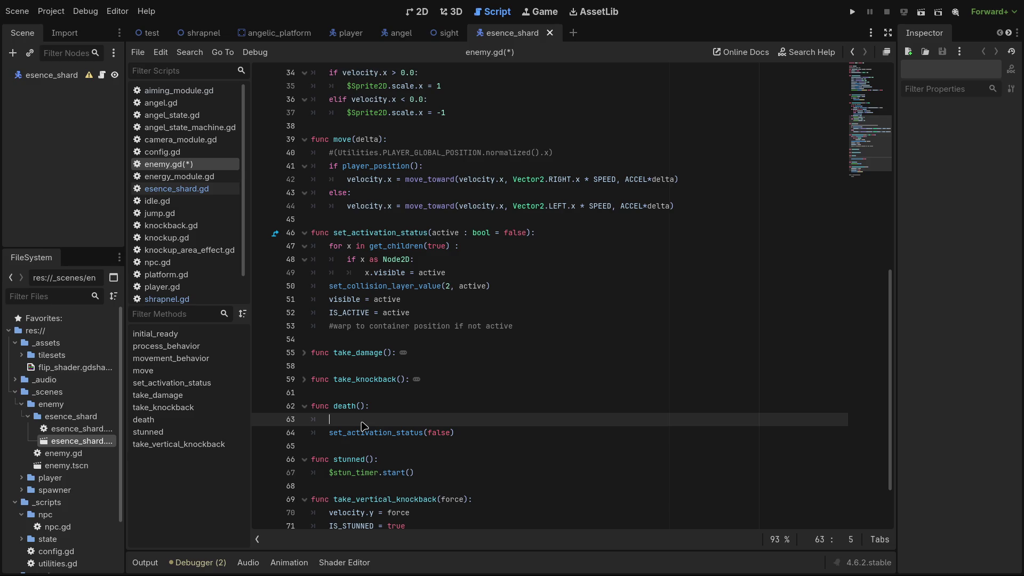
pyautogui.scroll(10, 360, 223)
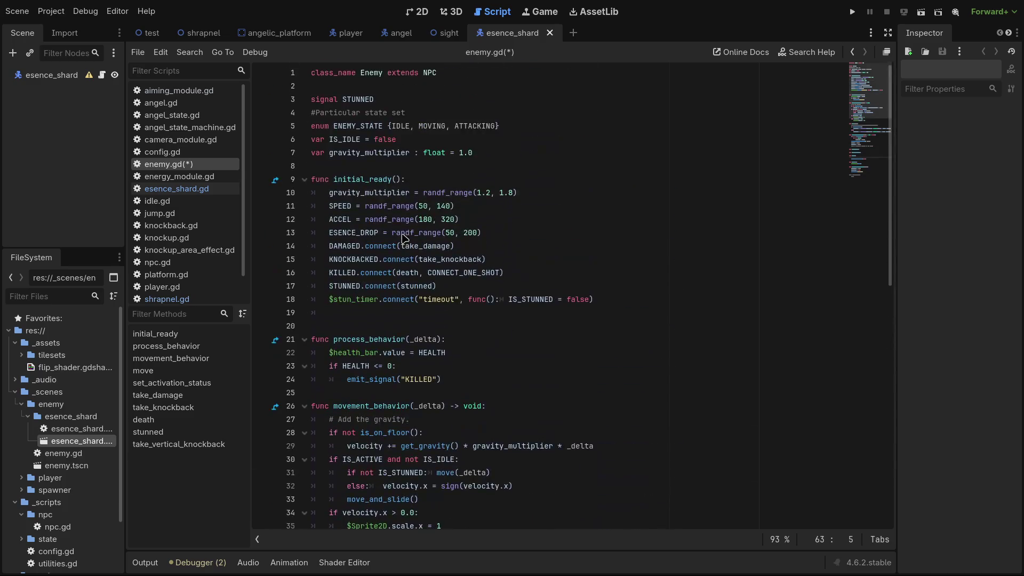
# Tidy the blank lines below enemy.gd's class declaration, save it, and switch to npc.gd.
pyautogui.click(324, 91)
pyautogui.press('Return')
pyautogui.press('Return')
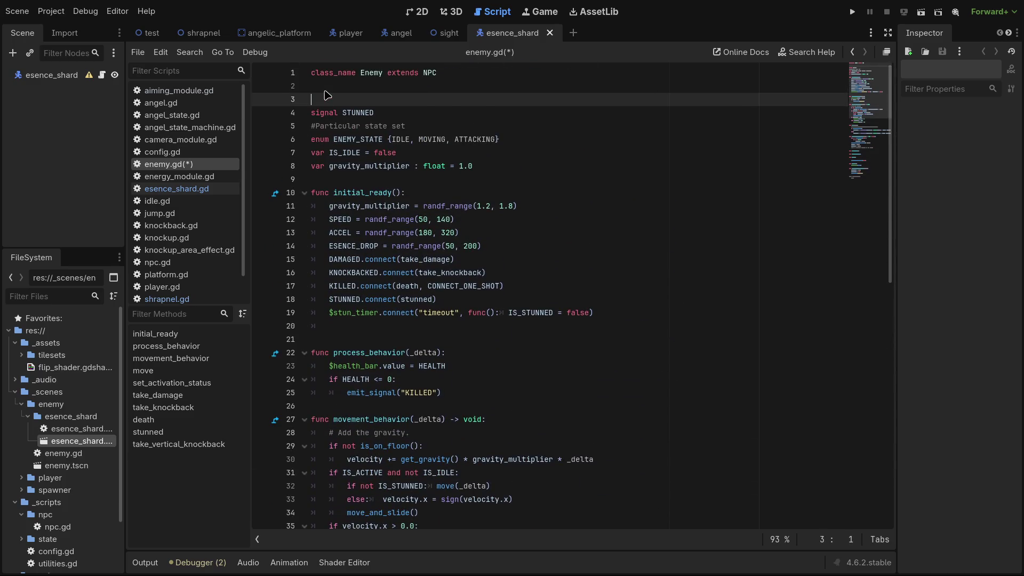
pyautogui.press('Up')
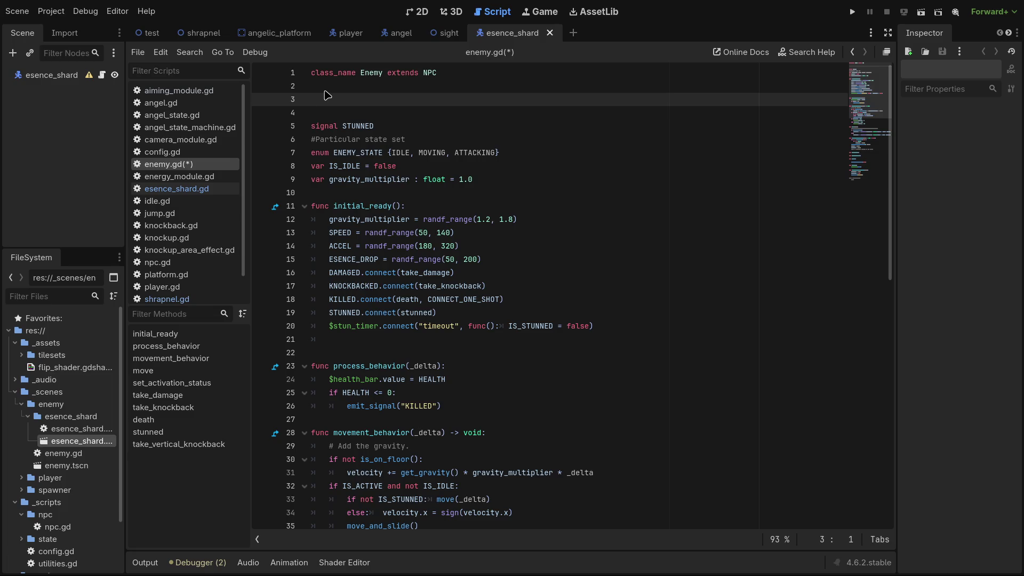
pyautogui.press('Delete')
pyautogui.press('BackSpace')
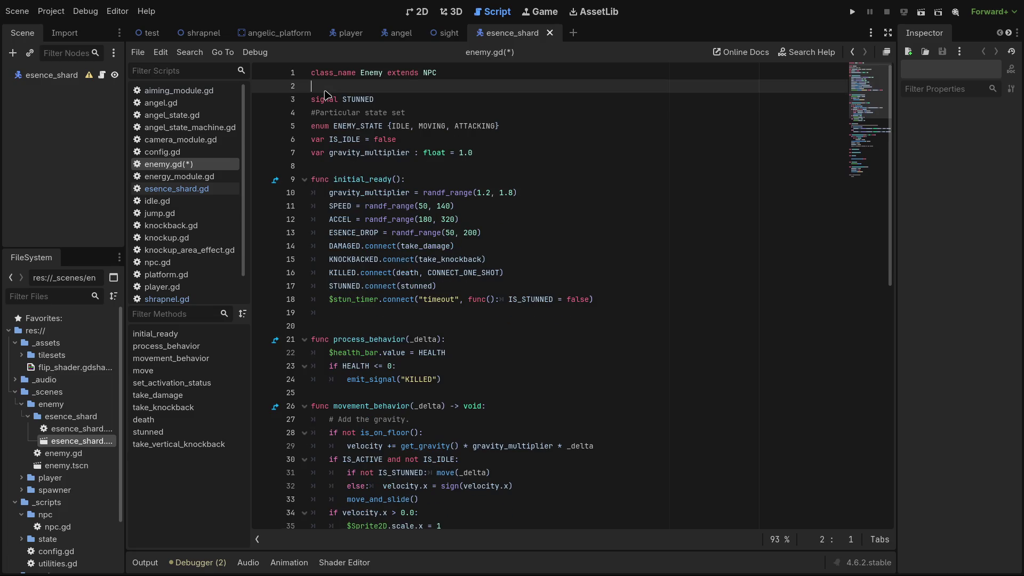
pyautogui.hotkey('ctrl', 's')
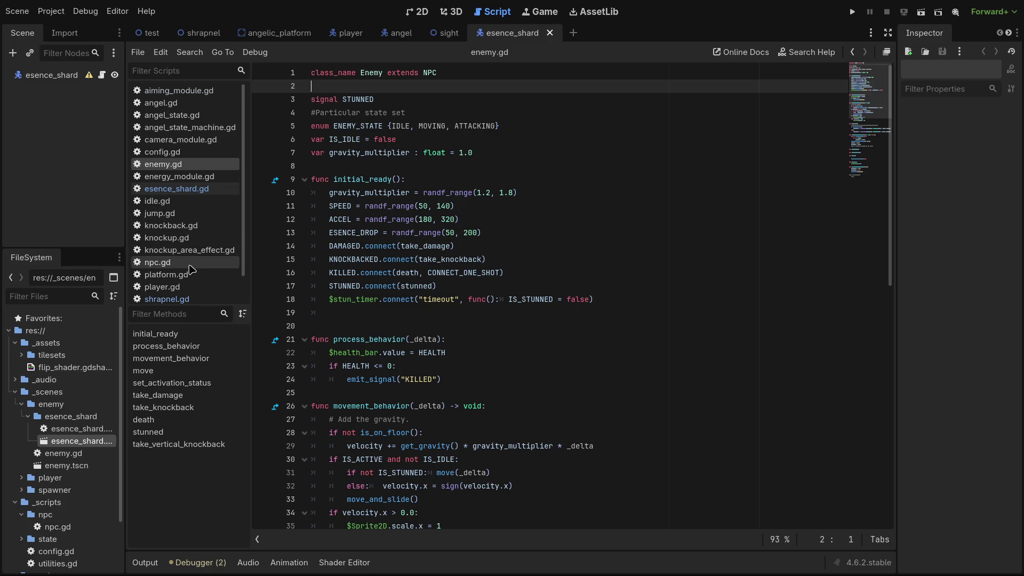
pyautogui.scroll(-1, 189, 269)
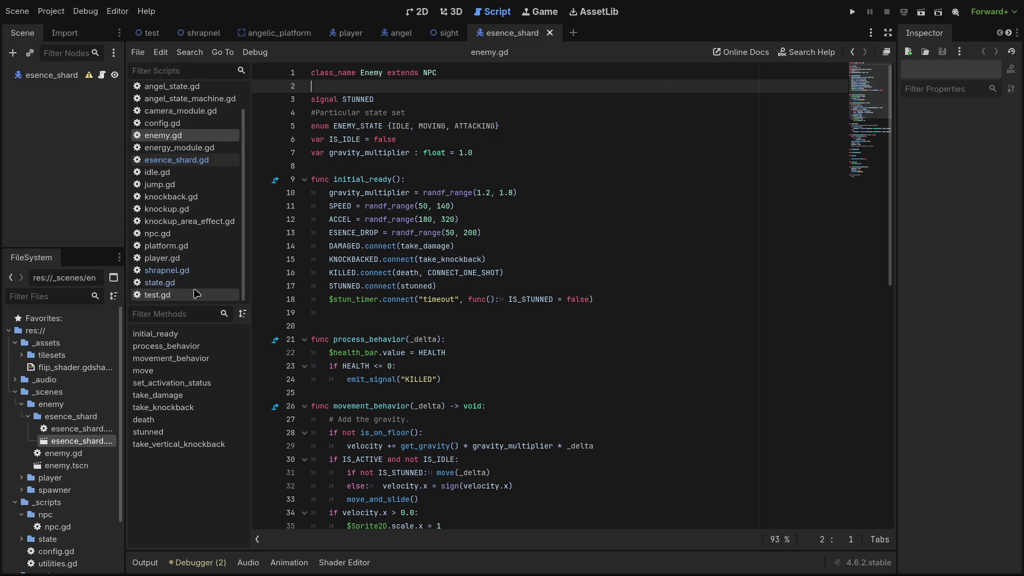
pyautogui.click(182, 235)
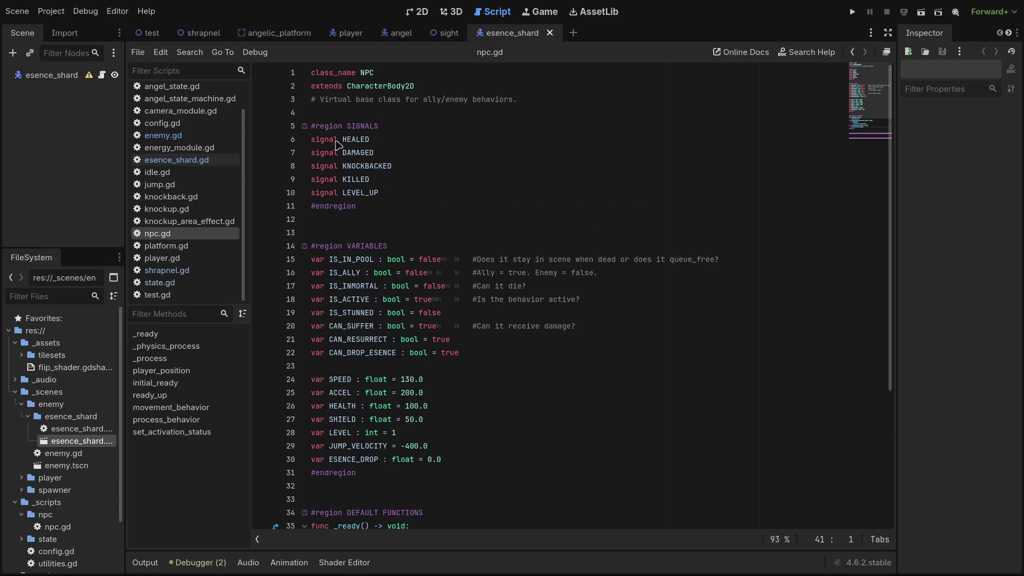
# Add a line below npc.gd's class comment and start typing 'const esence_shard_preload'.
pyautogui.click(321, 115)
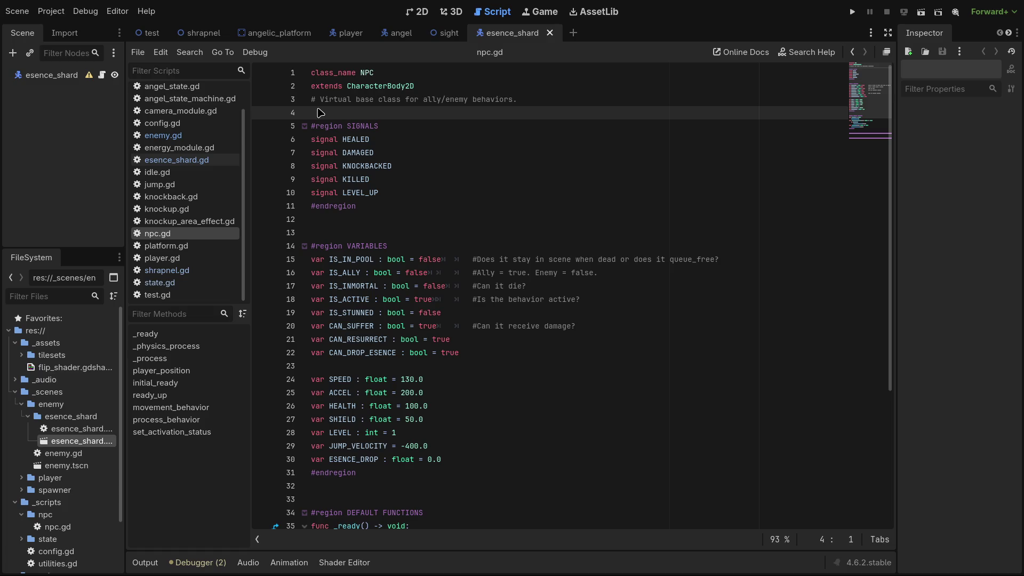
pyautogui.press('Return')
pyautogui.press('Return')
pyautogui.press('Up')
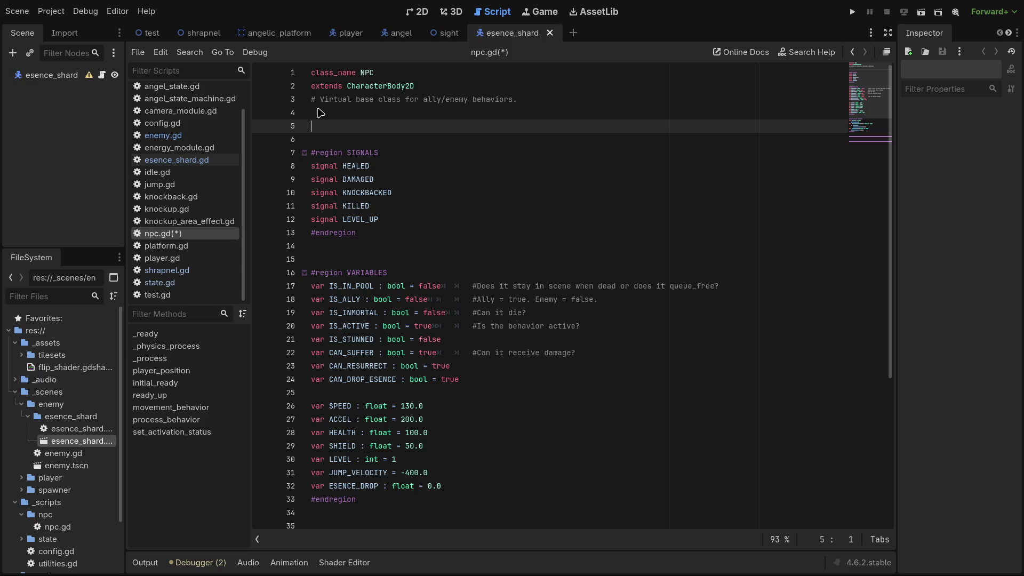
pyautogui.write('const ')
pyautogui.write('esence_shar')
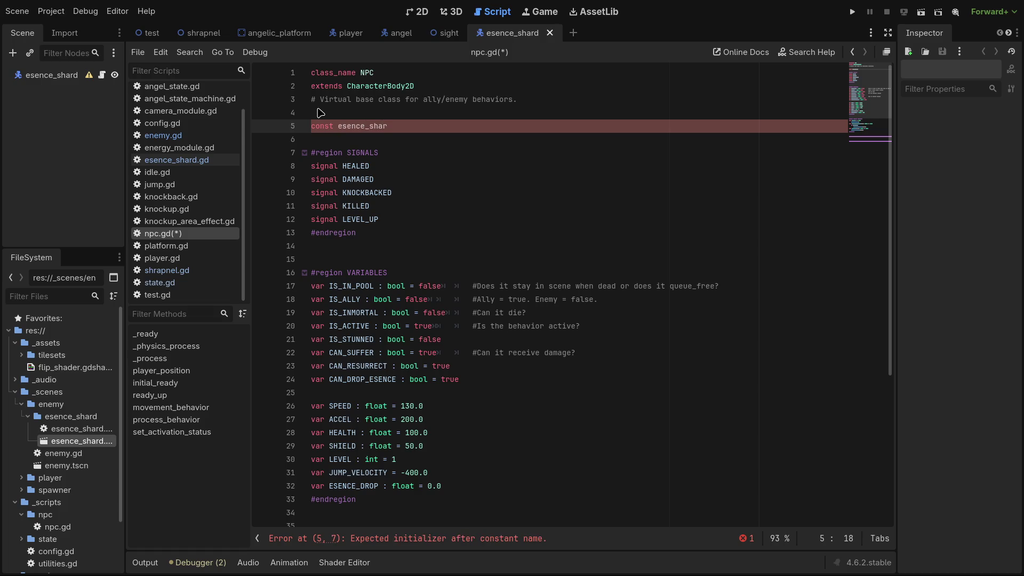
pyautogui.write('d_preload')
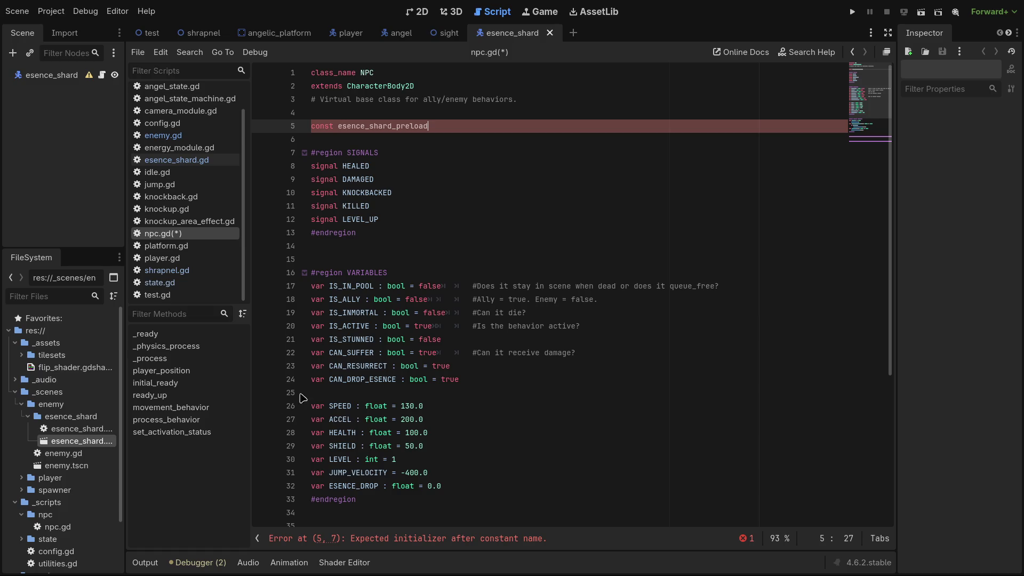
# Delete the half-typed esence_shard_preload constant line from npc.gd and save the script.
pyautogui.write('= preload(')
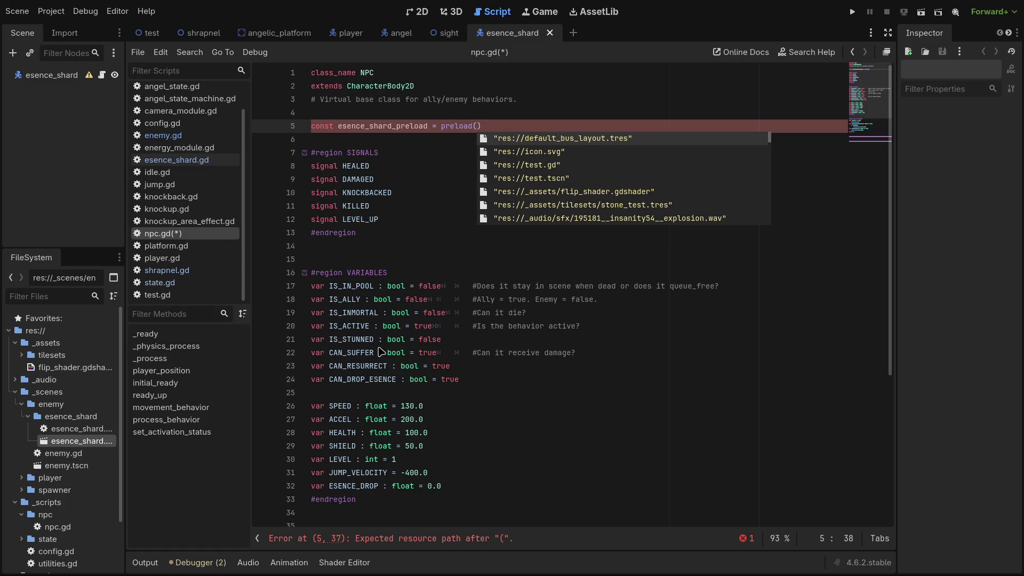
pyautogui.write('"ese')
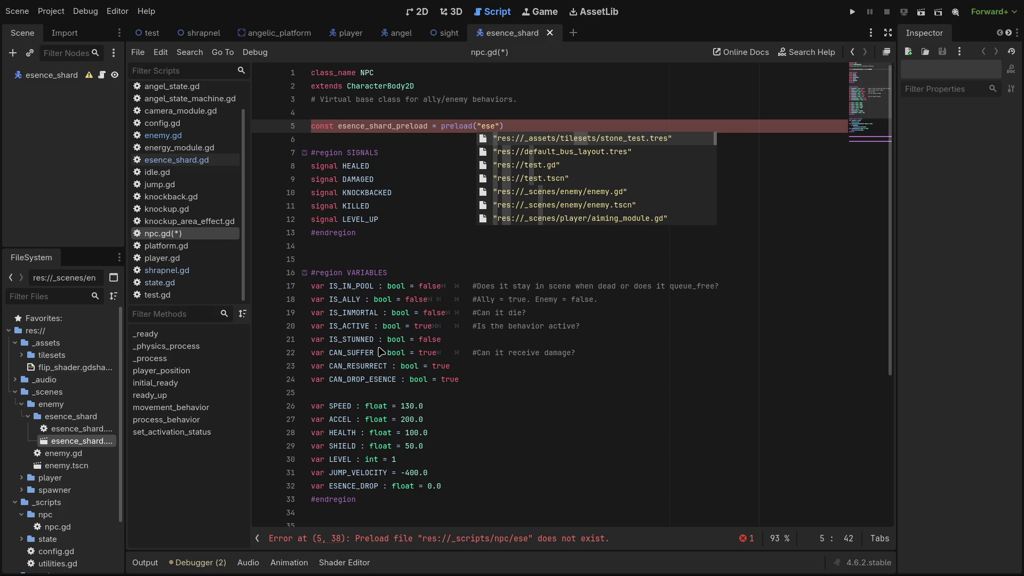
pyautogui.write('nce')
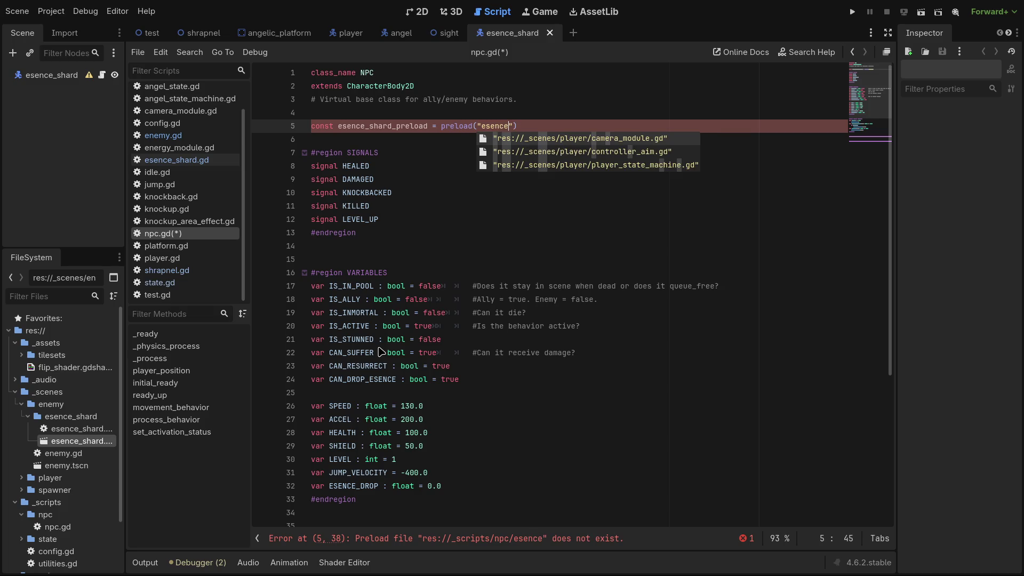
pyautogui.press('BackSpace')
pyautogui.press('BackSpace')
pyautogui.press('BackSpace')
pyautogui.moveTo(502, 126); pyautogui.dragTo(464, 126)
pyautogui.moveTo(378, 138); pyautogui.dragTo(282, 132)
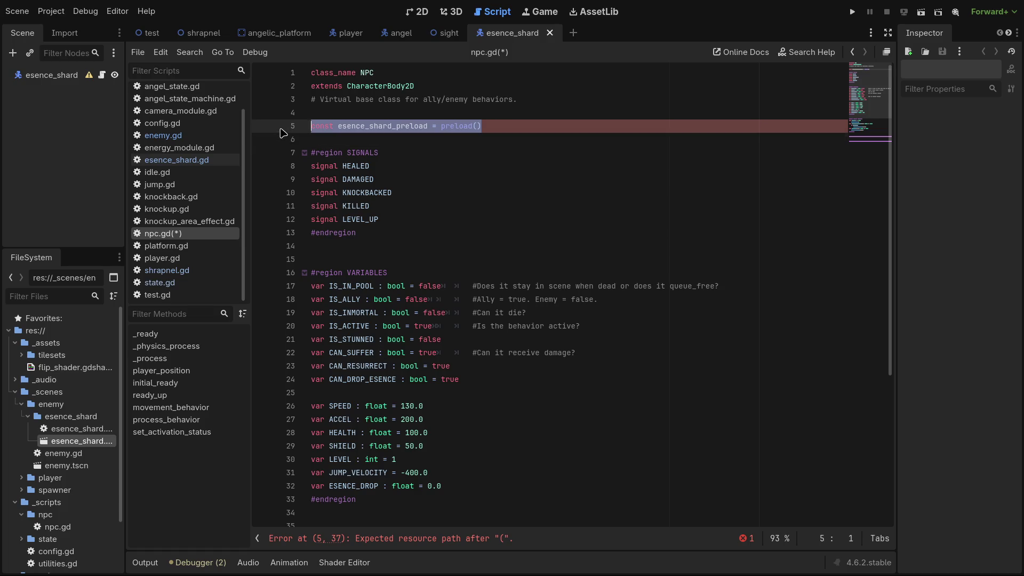
pyautogui.press('Delete')
pyautogui.press('Delete')
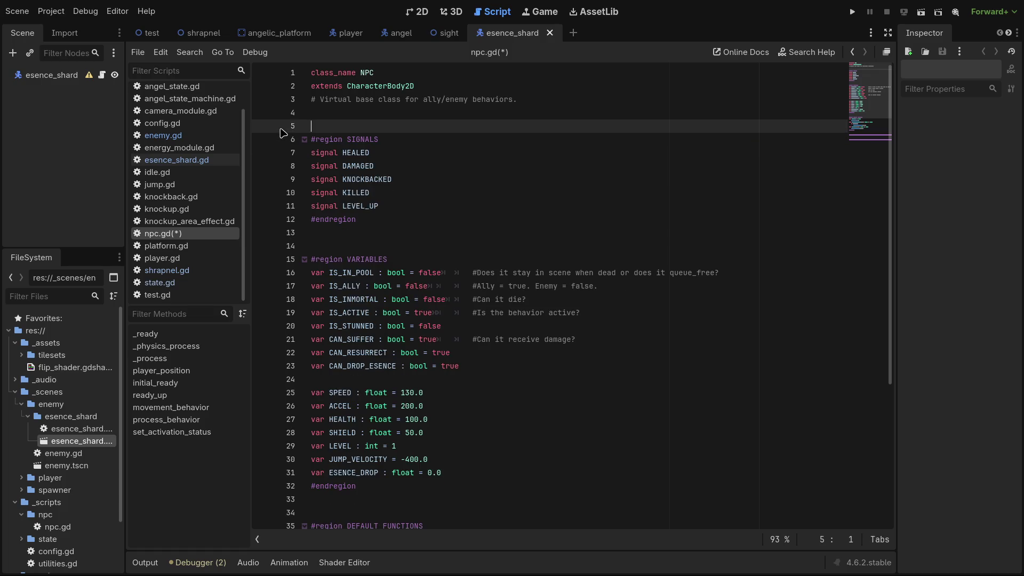
pyautogui.hotkey('ctrl', 's')
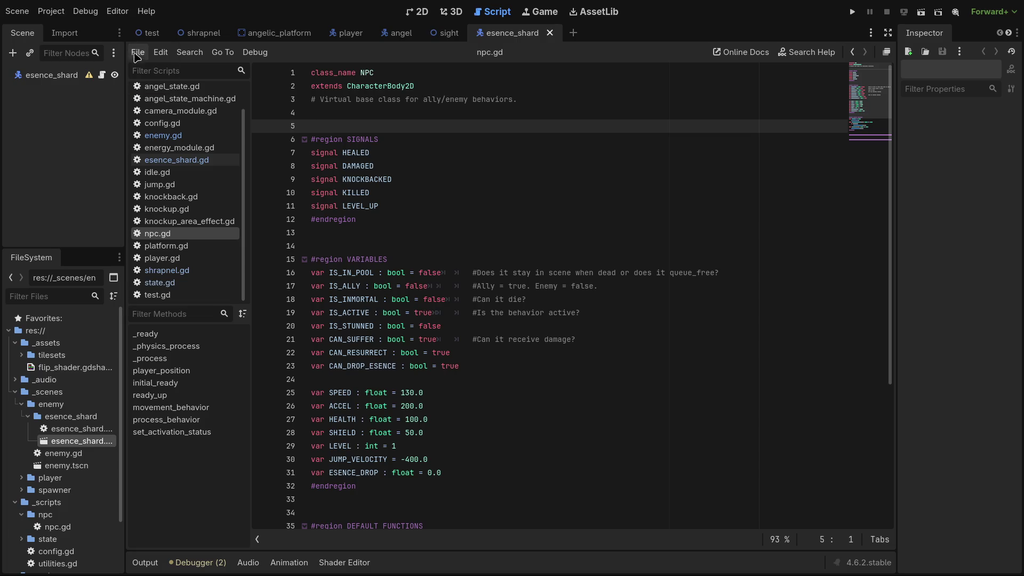
# Open _scripts/utilities.gd from the FileSystem dock and place the caret at the end of line 3.
pyautogui.scroll(-3, 53, 429)
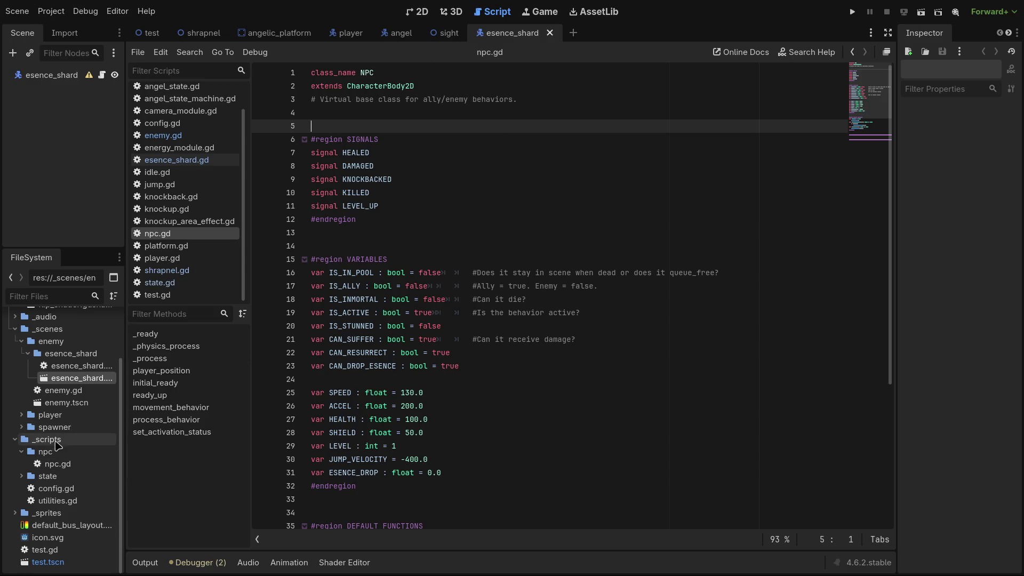
pyautogui.doubleClick(57, 500)
pyautogui.click(405, 126)
pyautogui.click(412, 102)
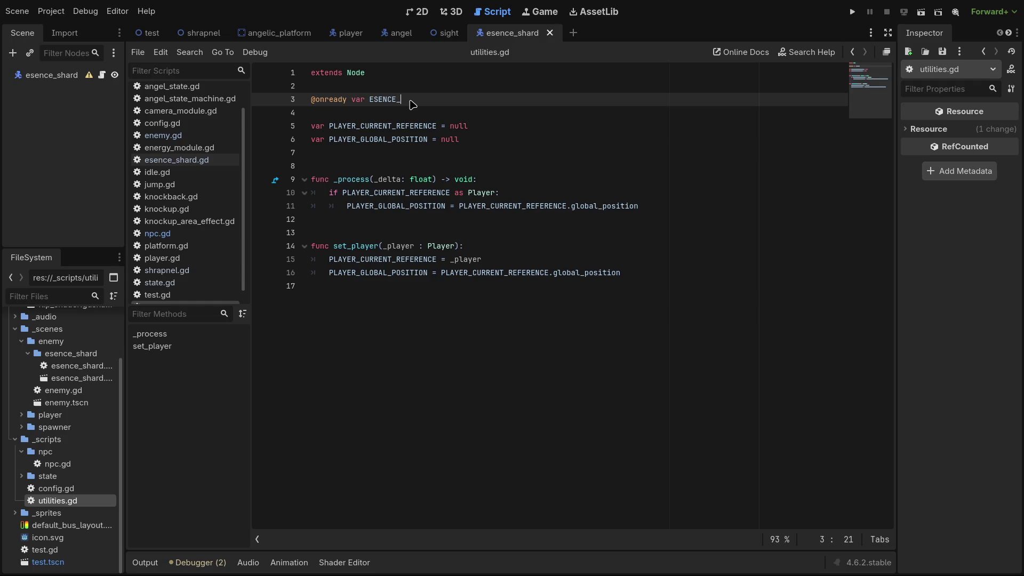
pyautogui.press('BackSpace')
pyautogui.press('BackSpace')
pyautogui.press('BackSpace')
pyautogui.press('BackSpace')
pyautogui.write('essence_')
pyautogui.write('shard_')
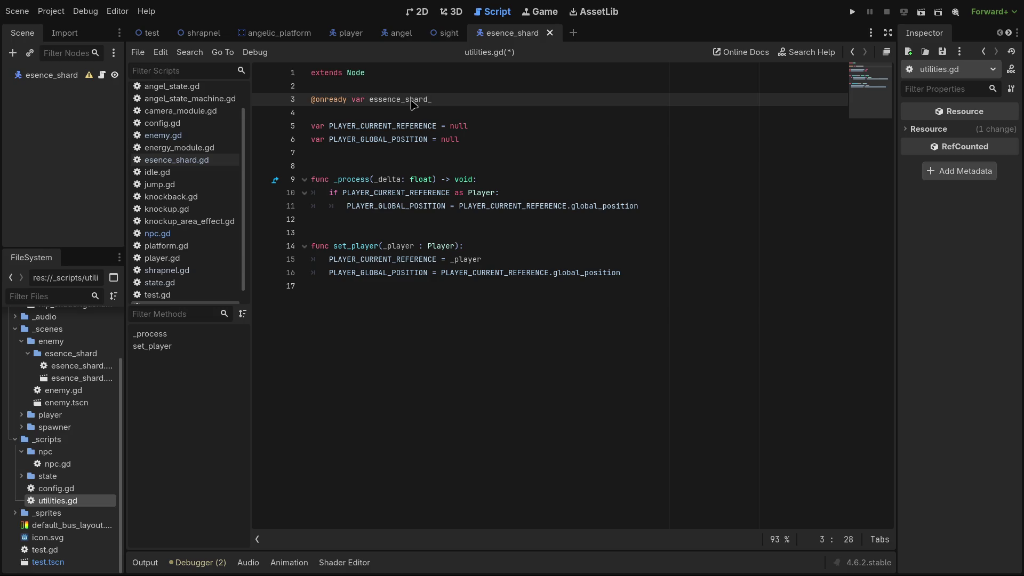
pyautogui.write('preload')
pyautogui.hotkey('ctrl', 'Left')
pyautogui.hotkey('ctrl', 'Left')
pyautogui.press('Left')
pyautogui.press('BackSpace')
pyautogui.press('BackSpace')
pyautogui.press('BackSpace')
pyautogui.press('BackSpace')
pyautogui.write('const')
pyautogui.press('End')
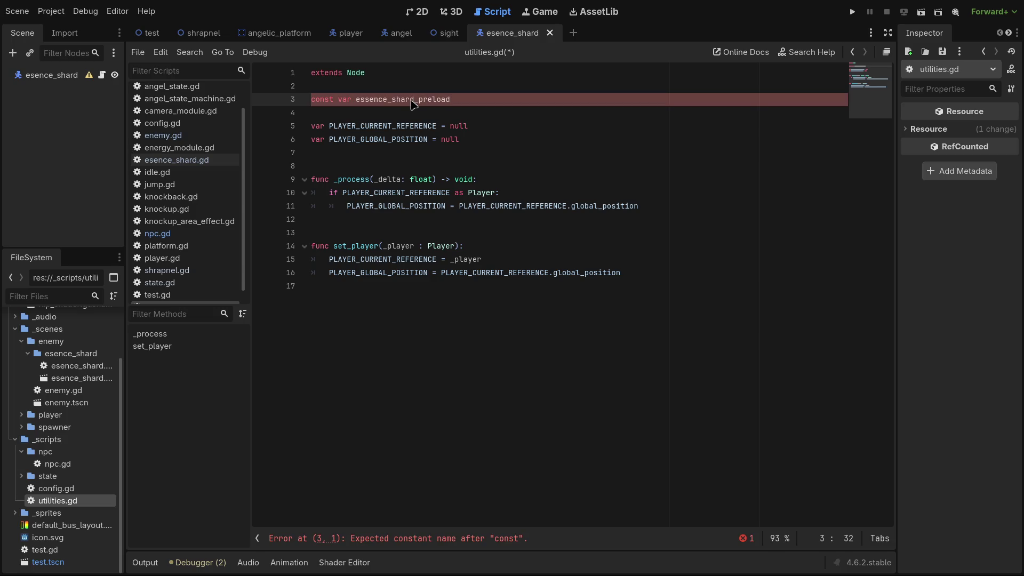
# Preload the essence shard .tscn path chosen from autocomplete, drop var, and save utilities.gd.
pyautogui.write('preload(')
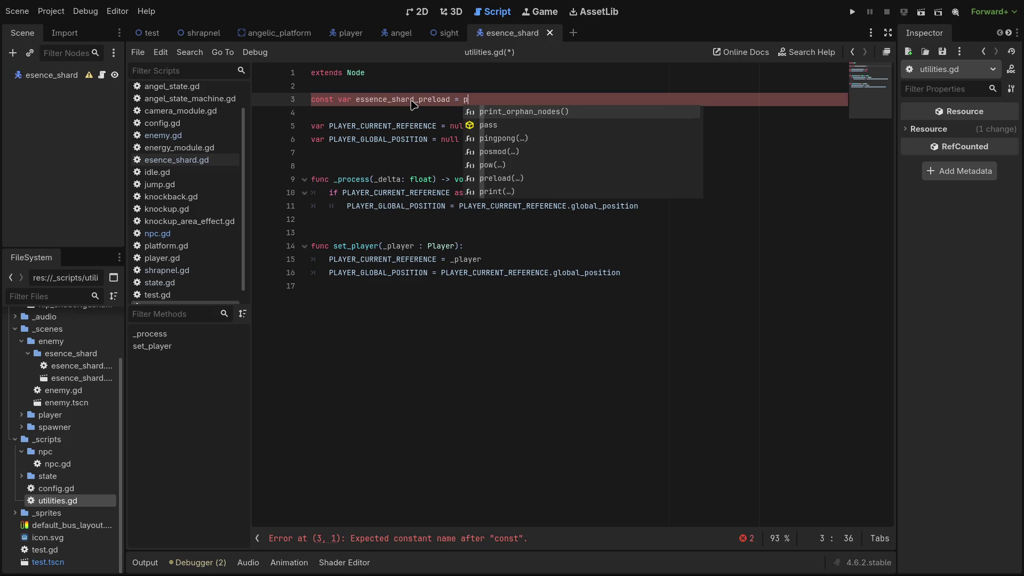
pyautogui.write('"')
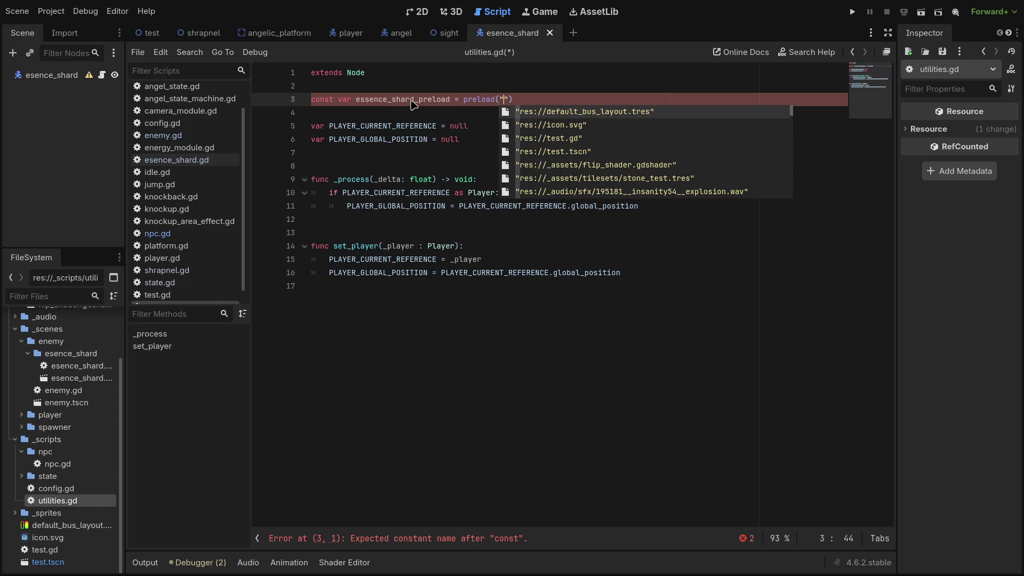
pyautogui.write('ese')
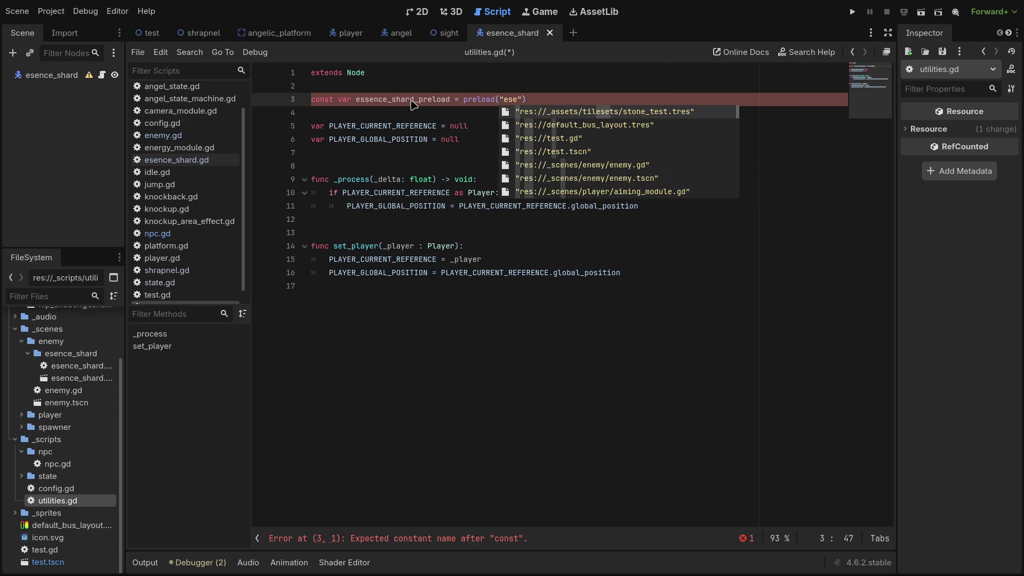
pyautogui.write('nce')
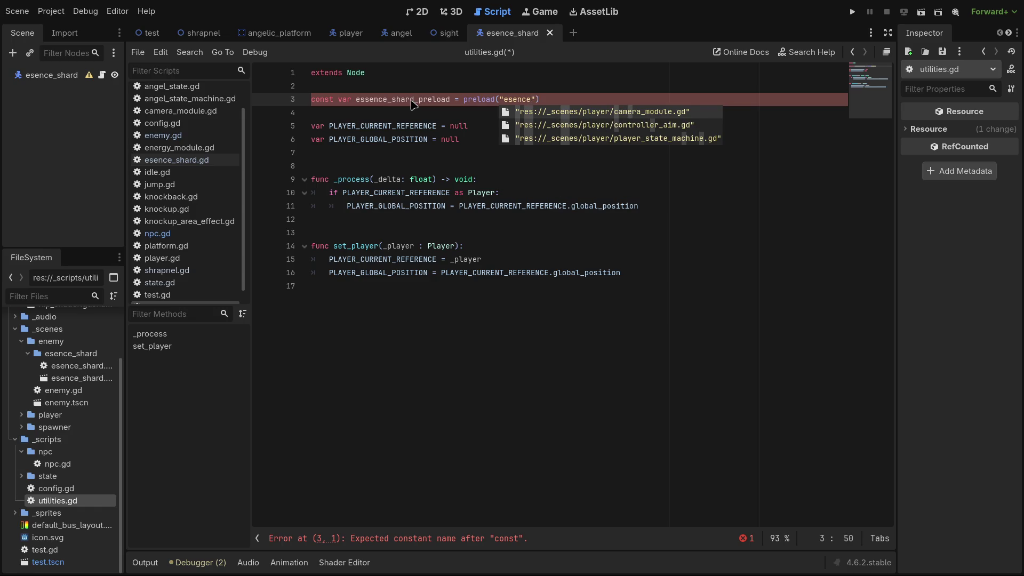
pyautogui.press('BackSpace')
pyautogui.press('BackSpace')
pyautogui.press('BackSpace')
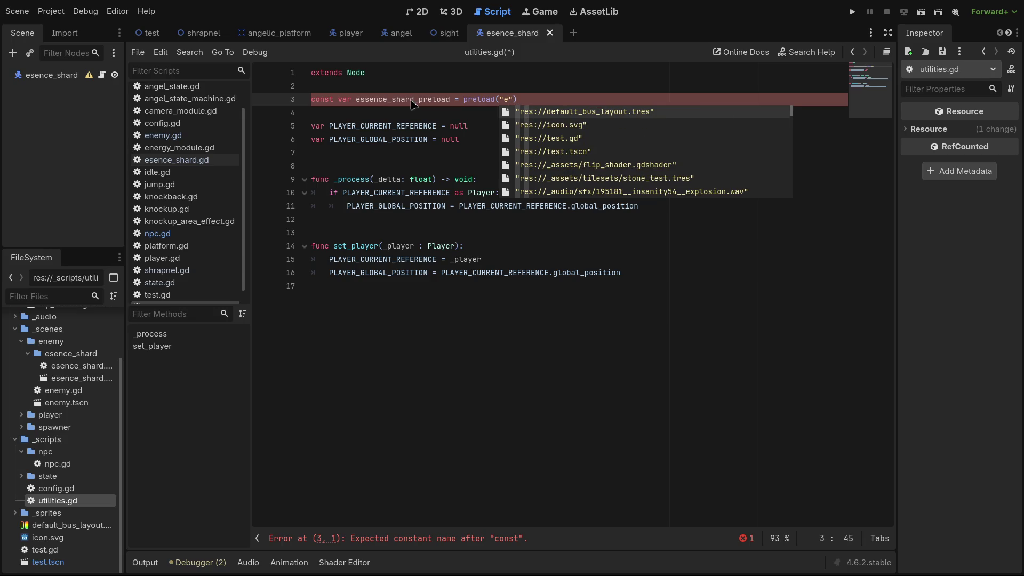
pyautogui.press('Down')
pyautogui.press('Down')
pyautogui.press('Down')
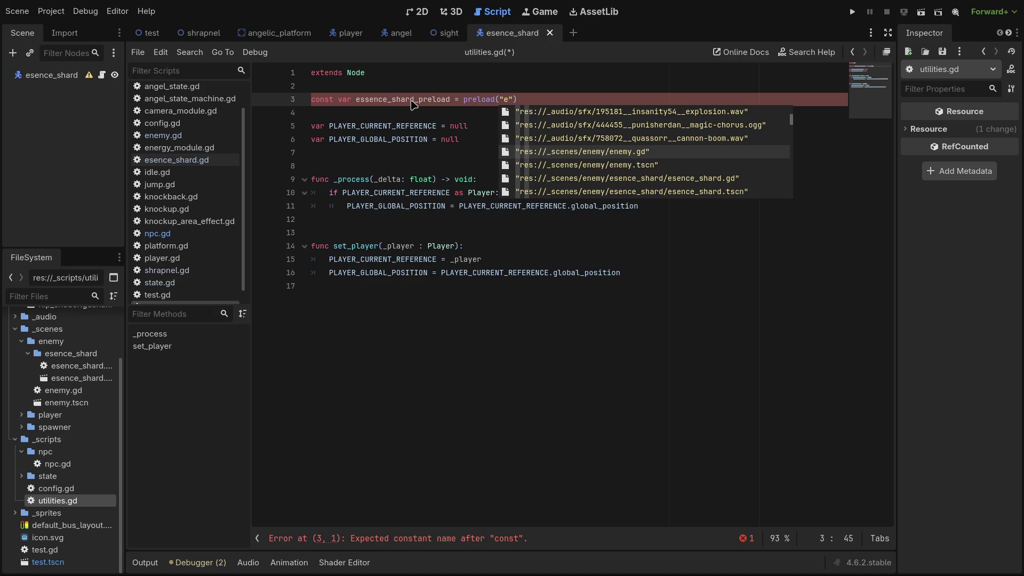
pyautogui.press('Down')
pyautogui.press('Down')
pyautogui.press('Down')
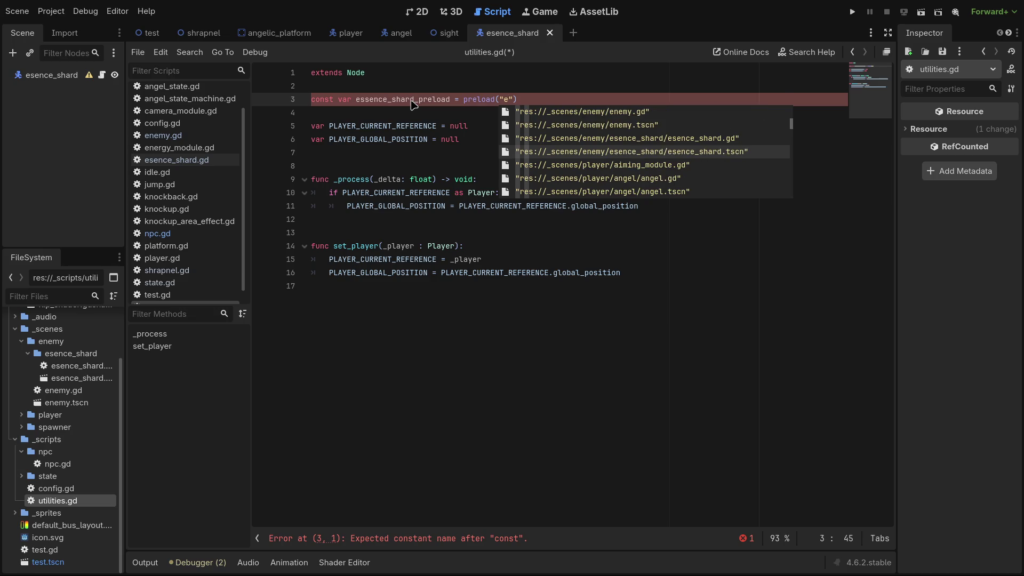
pyautogui.press('Return')
pyautogui.press('Left')
pyautogui.press('Left')
pyautogui.press('Left')
pyautogui.press('Left')
pyautogui.press('Left')
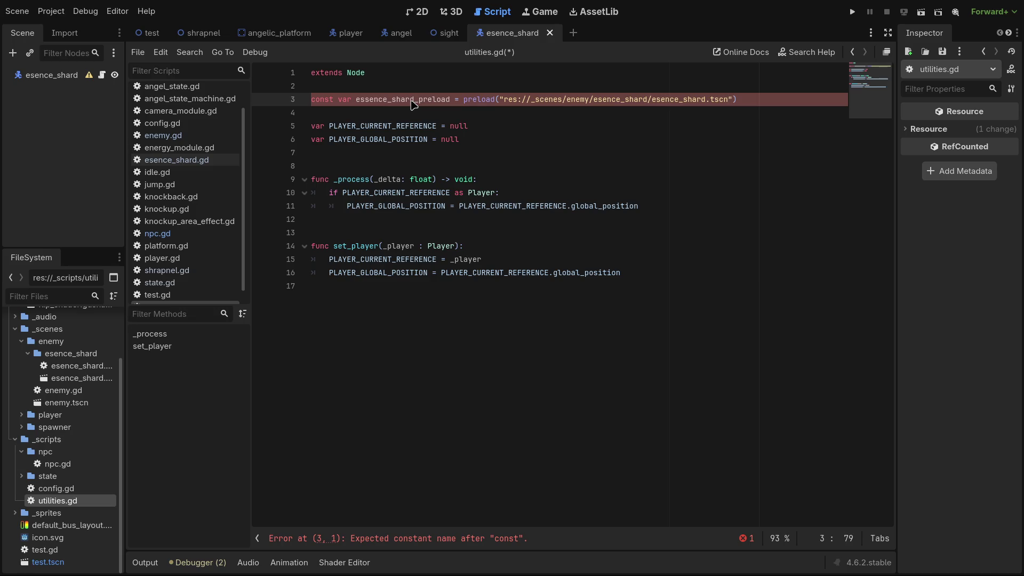
pyautogui.write('s')
pyautogui.press('Left')
pyautogui.press('Left')
pyautogui.press('Left')
pyautogui.press('Left')
pyautogui.press('Left')
pyautogui.press('Left')
pyautogui.press('BackSpace')
pyautogui.press('BackSpace')
pyautogui.press('BackSpace')
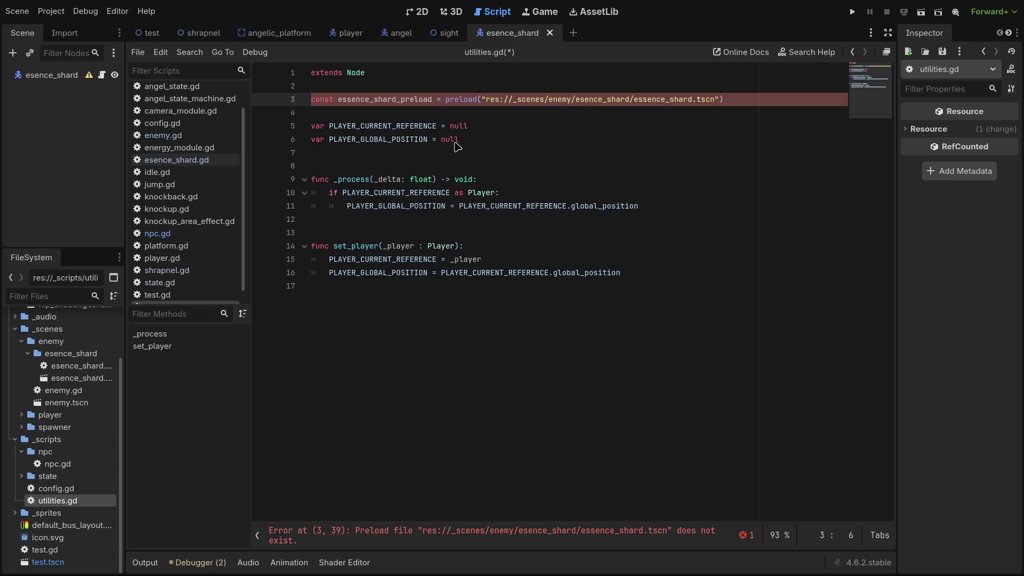
pyautogui.hotkey('ctrl', 's')
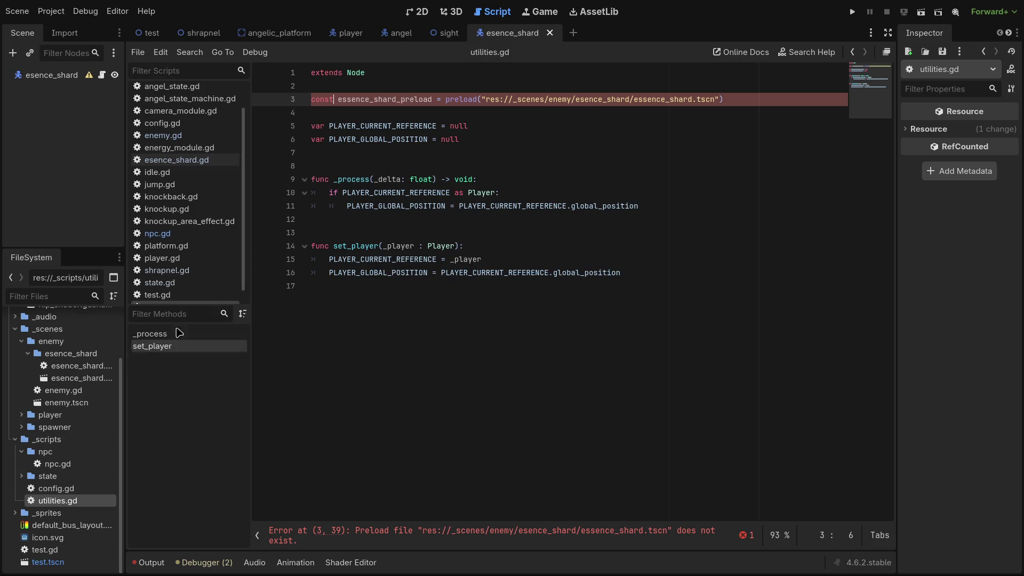
# Close esence_shard.gd, rename the esence_shard scene file, and save utilities.gd.
pyautogui.click(171, 163)
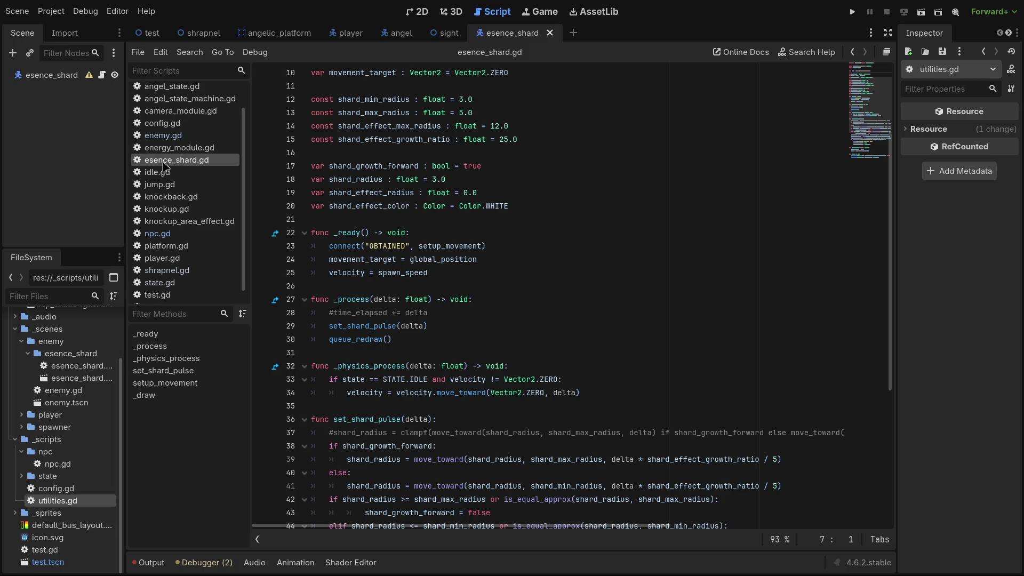
pyautogui.hotkey('ctrl', 'w')
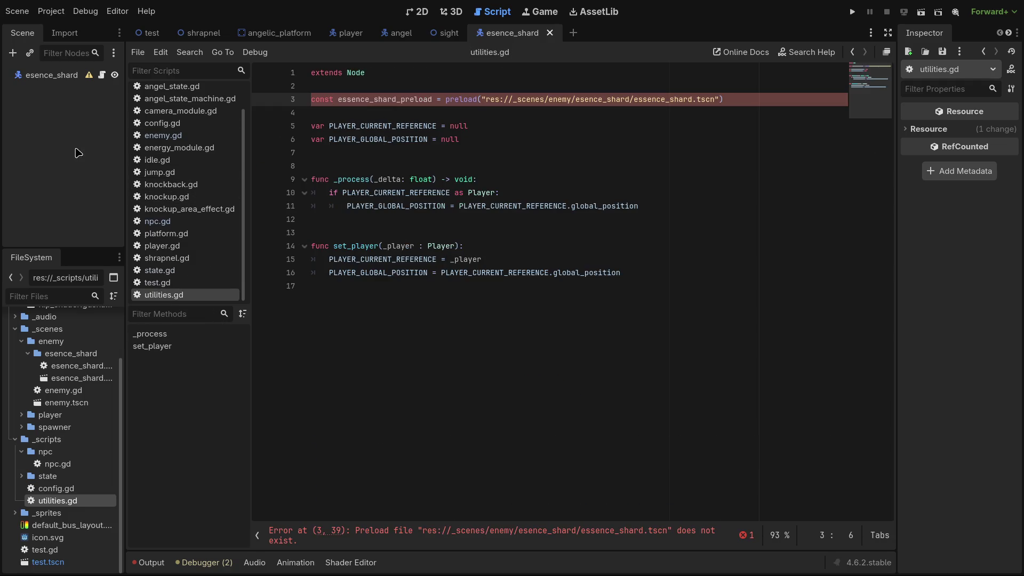
pyautogui.click(74, 380)
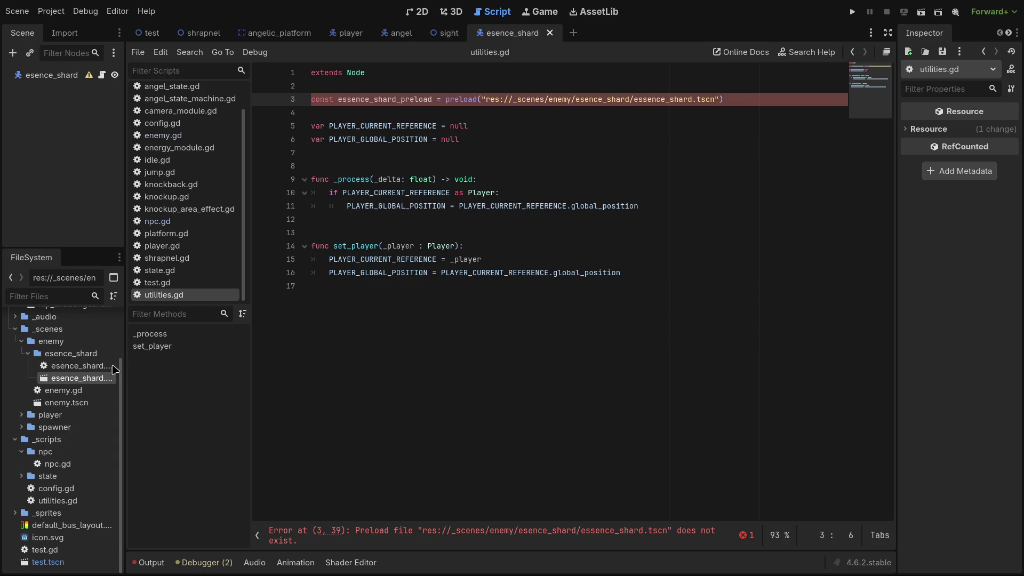
pyautogui.press('F2')
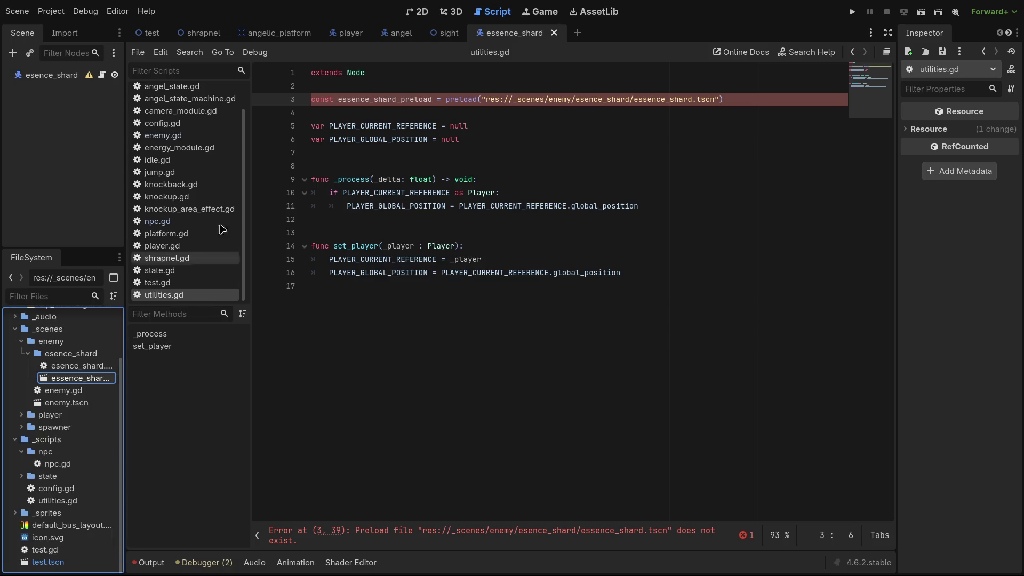
pyautogui.click(46, 77)
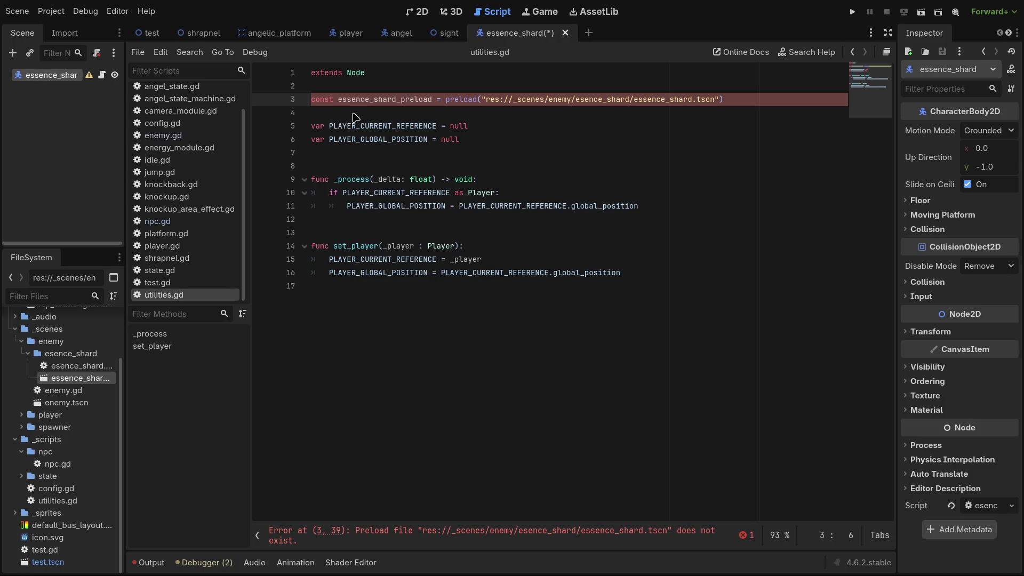
pyautogui.click(681, 111)
pyautogui.hotkey('ctrl', 's')
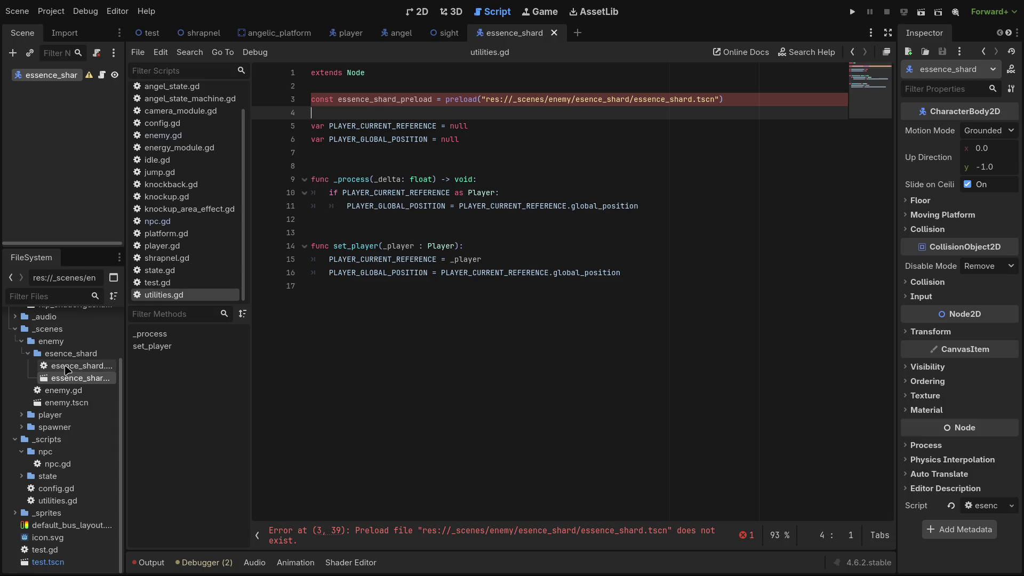
# Collapse the essence_shard folder and select the broken folder path in line 3's preload string.
pyautogui.click(67, 368)
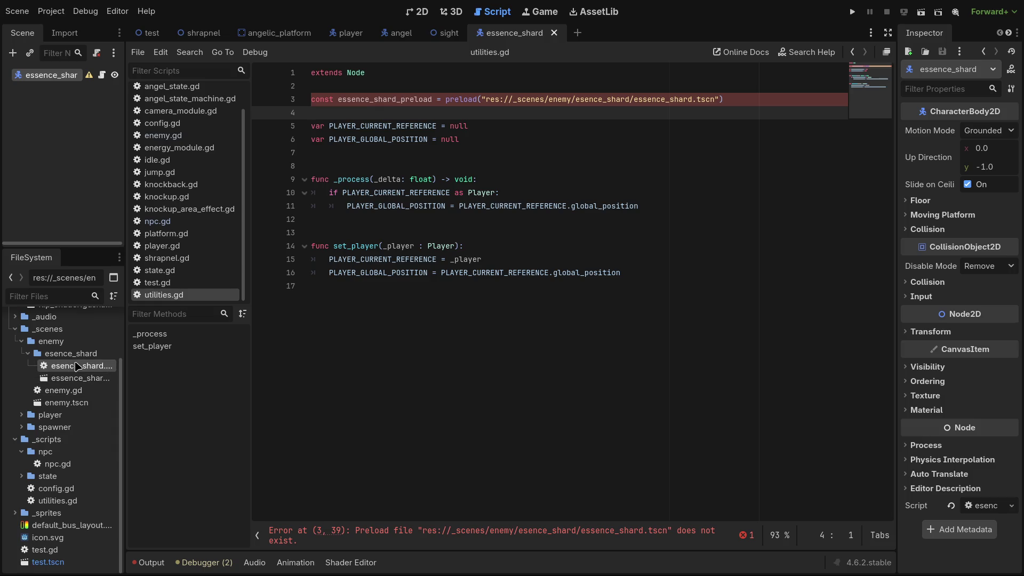
pyautogui.click(78, 366)
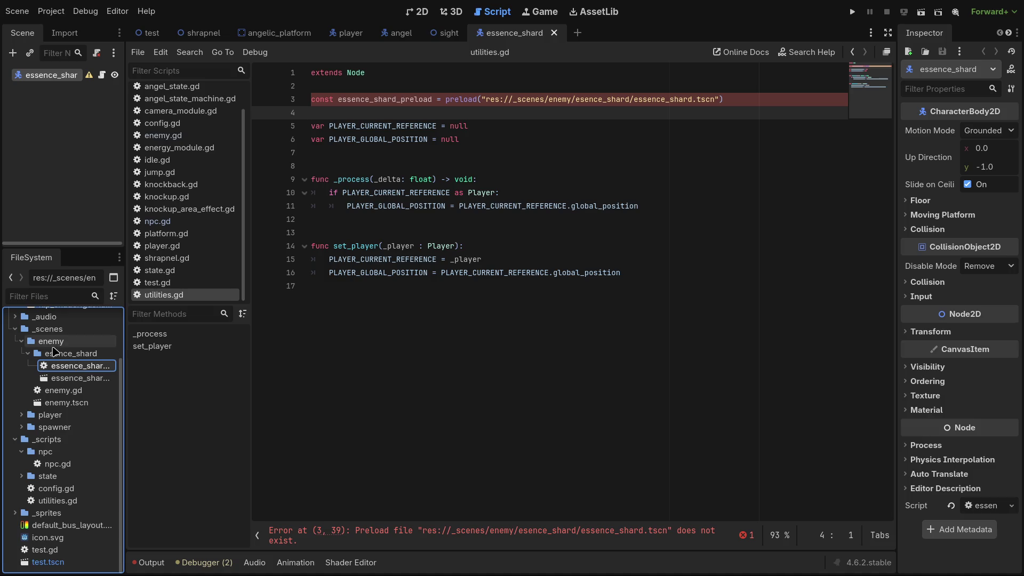
pyautogui.click(63, 356)
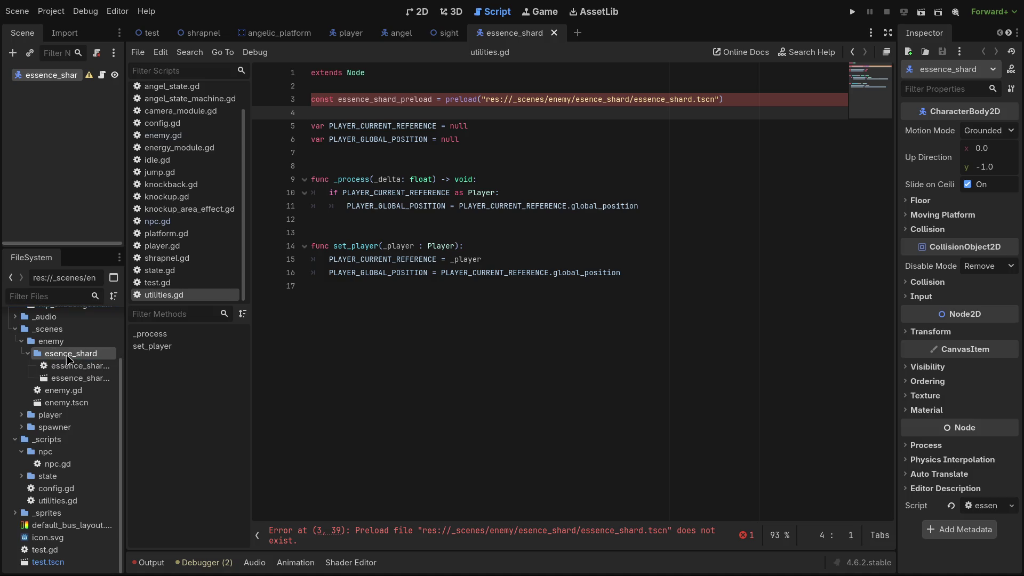
pyautogui.doubleClick(66, 355)
pyautogui.moveTo(720, 99); pyautogui.dragTo(481, 102)
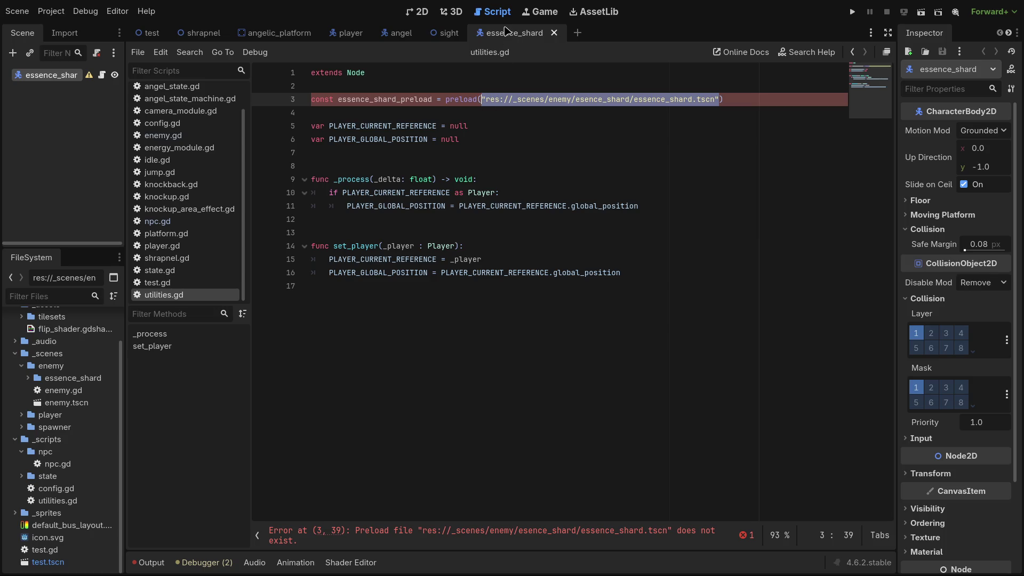
# Retype the preload string with res://_scenes/enemy/essence_shard/essence_shard.tscn from autocomplete and save.
pyautogui.write('"es')
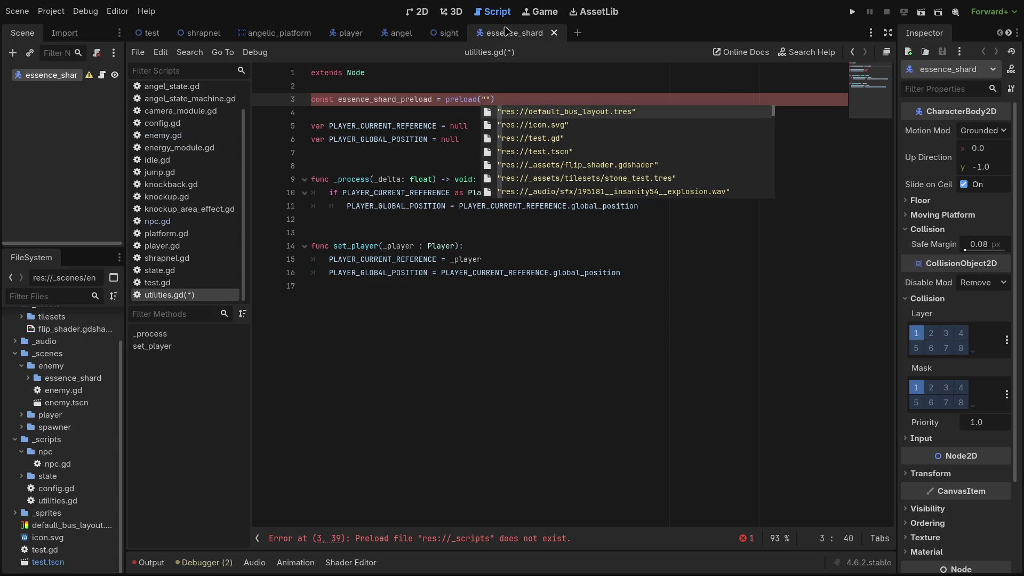
pyautogui.write('se')
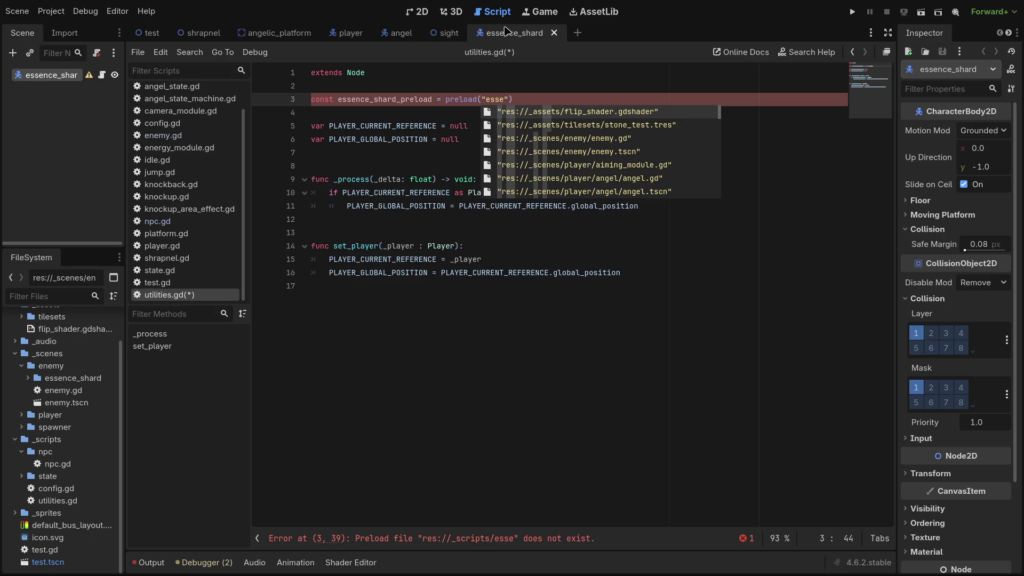
pyautogui.write('nce')
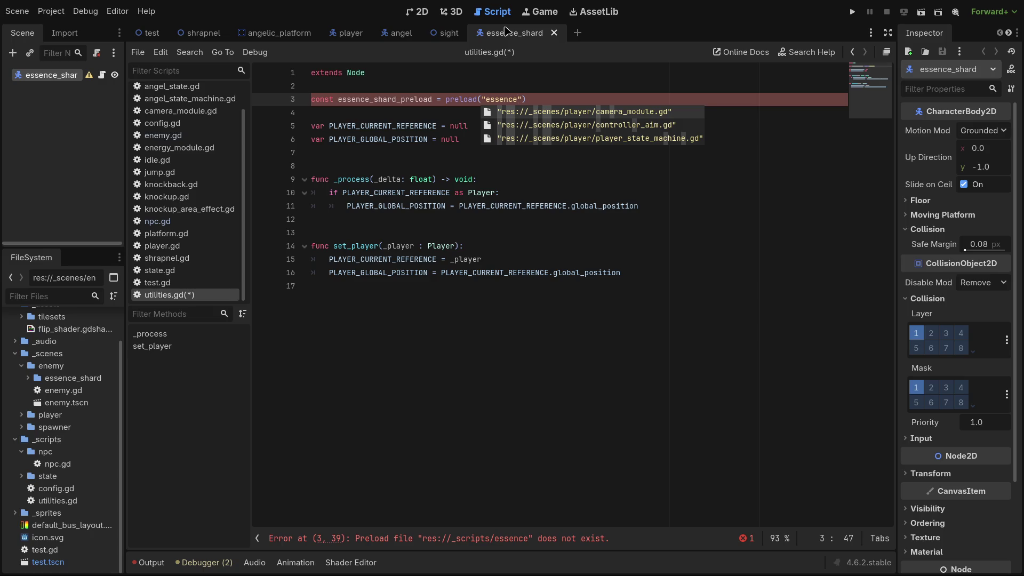
pyautogui.press('BackSpace')
pyautogui.press('BackSpace')
pyautogui.press('BackSpace')
pyautogui.press('Down')
pyautogui.press('Down')
pyautogui.press('Down')
pyautogui.press('Down')
pyautogui.press('Down')
pyautogui.press('Down')
pyautogui.press('Down')
pyautogui.press('Return')
pyautogui.hotkey('ctrl', 's')
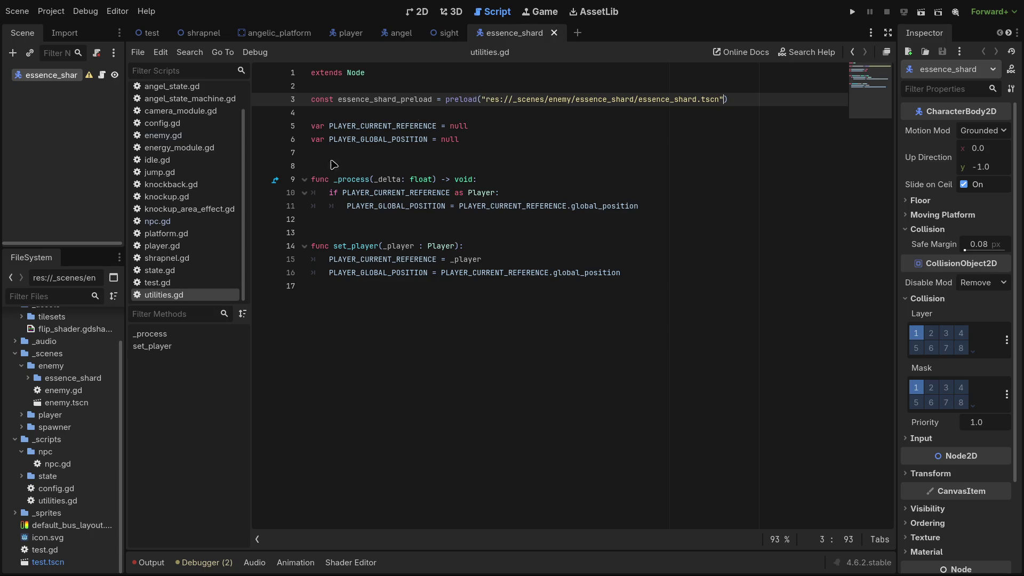
pyautogui.scroll(3, 203, 224)
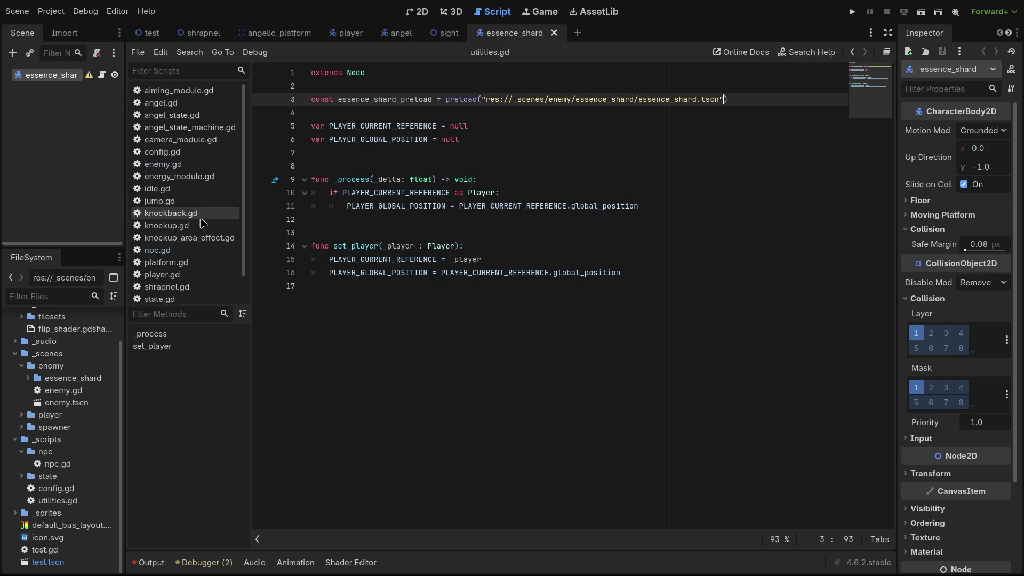
pyautogui.click(548, 289)
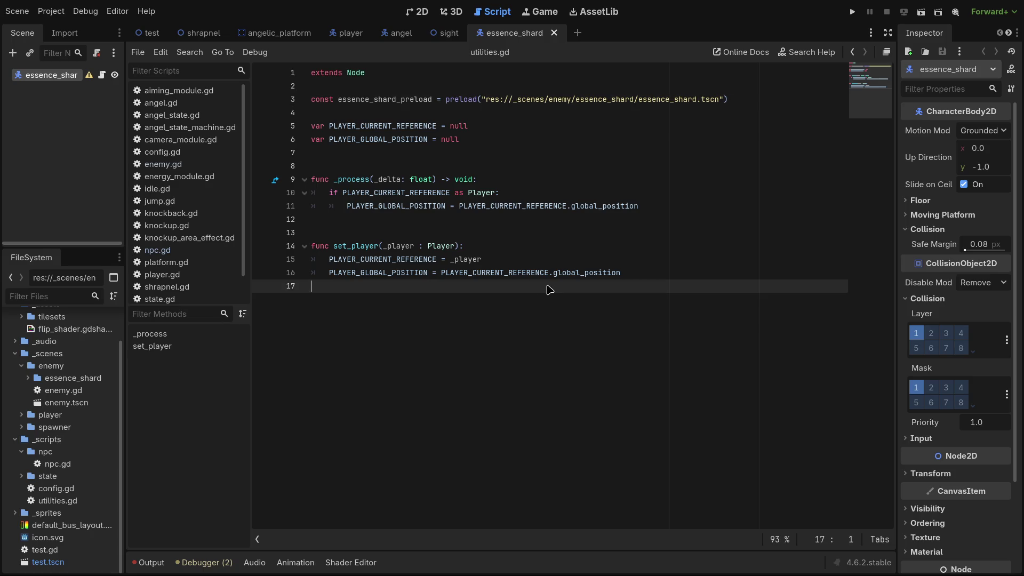
pyautogui.hotkey('ctrl', 's')
pyautogui.hotkey('ctrl', 's')
pyautogui.moveTo(433, 100); pyautogui.dragTo(337, 100)
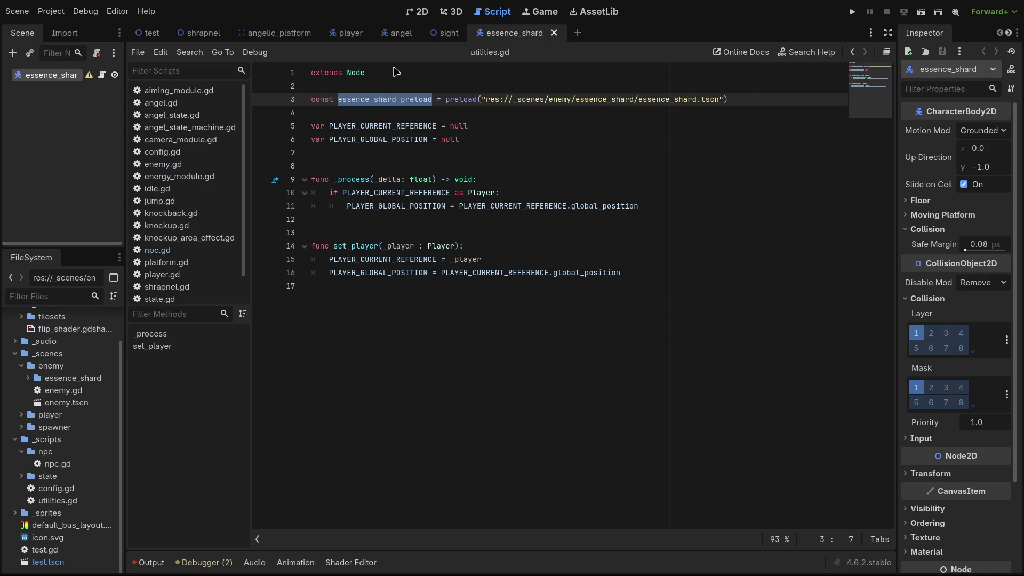
# Rename the line 3 constant to ESSENCE_SHARD_PRELOAD and save utilities.gd.
pyautogui.write('ESE')
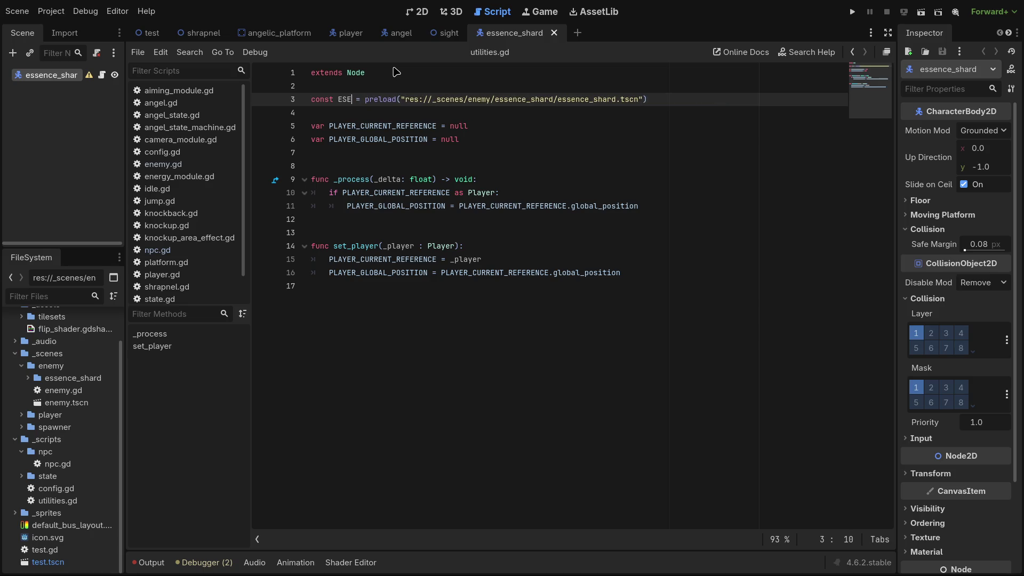
pyautogui.press('BackSpace')
pyautogui.write('SENCE_SH')
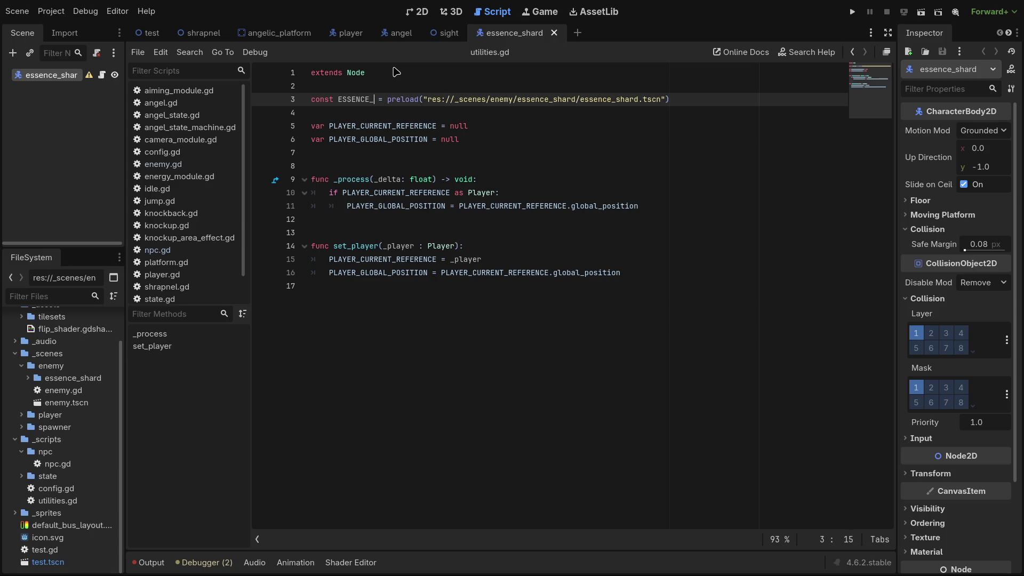
pyautogui.write('ARD_{RE')
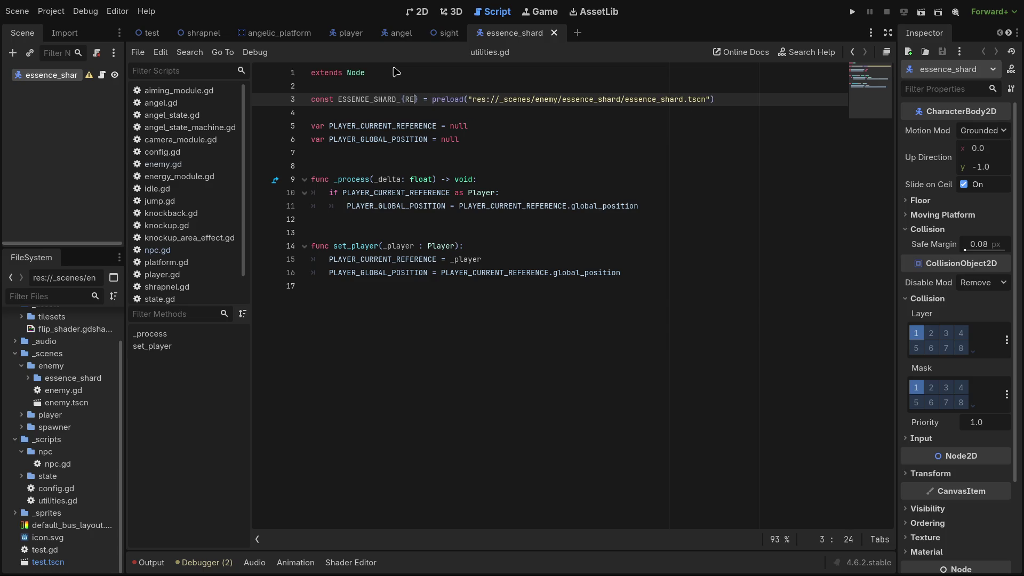
pyautogui.press('BackSpace')
pyautogui.write('PRELOAD')
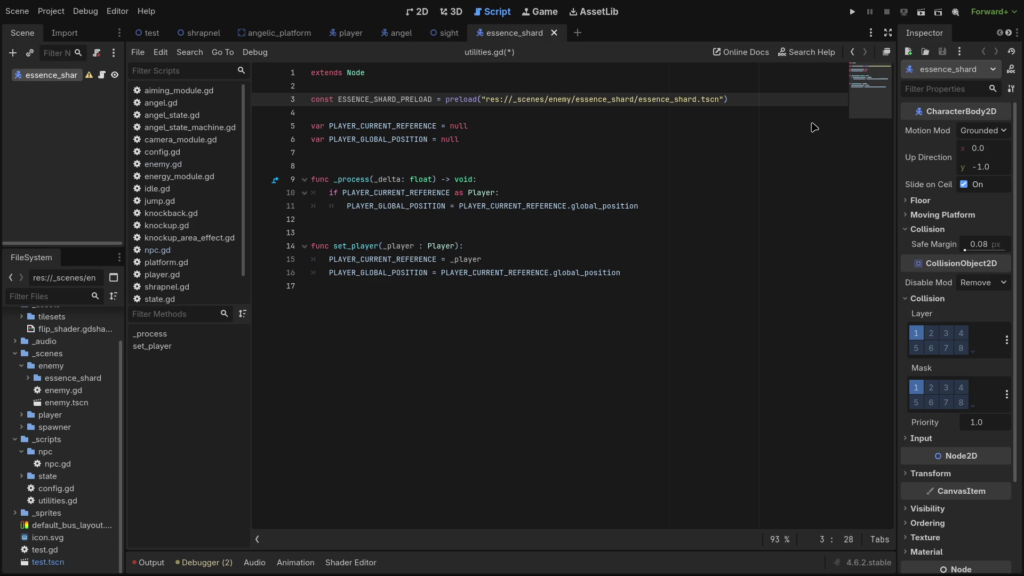
pyautogui.click(726, 138)
pyautogui.hotkey('ctrl', 's')
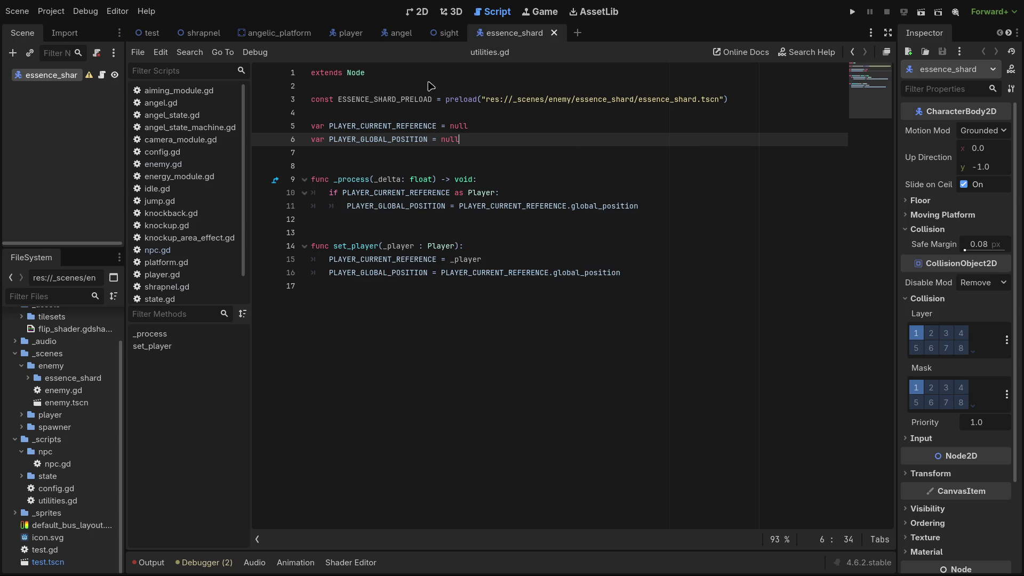
pyautogui.scroll(-2, 205, 219)
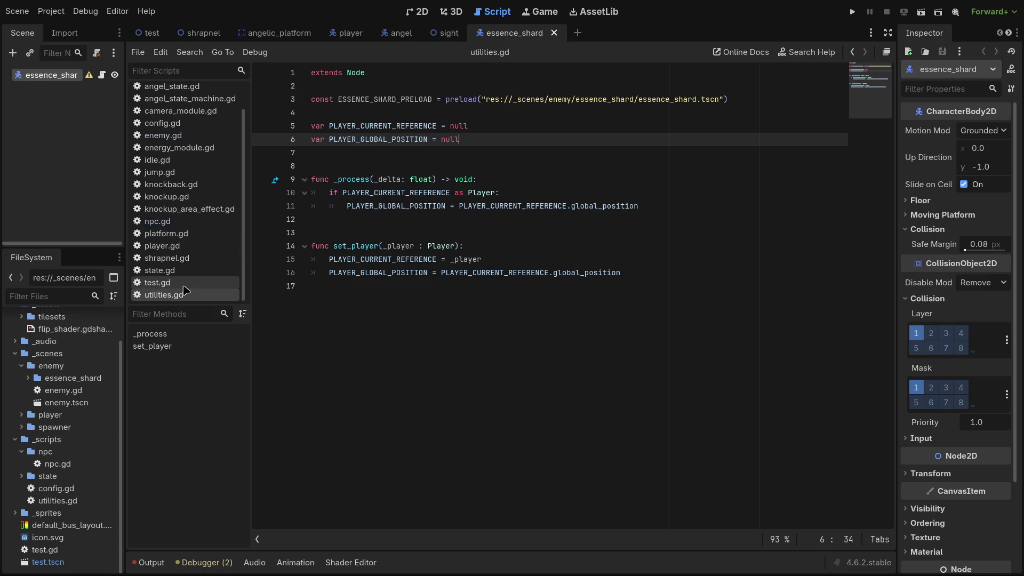
pyautogui.scroll(2, 183, 290)
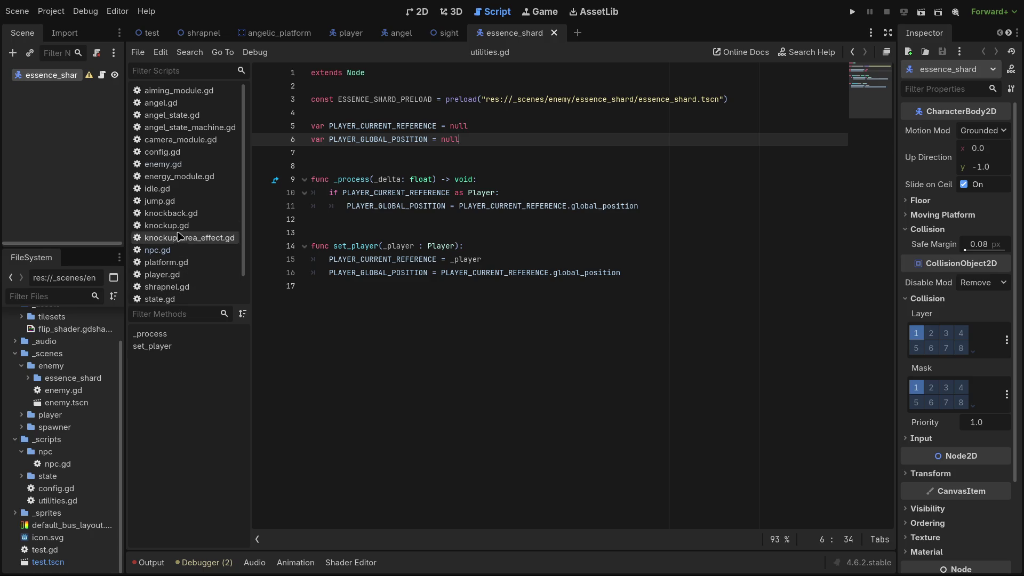
# In enemy.gd's death(), write var x = Utilities.ESSENCE_SHARD_PRELOAD.instantiate() and start a new line.
pyautogui.click(177, 164)
pyautogui.scroll(-12, 402, 275)
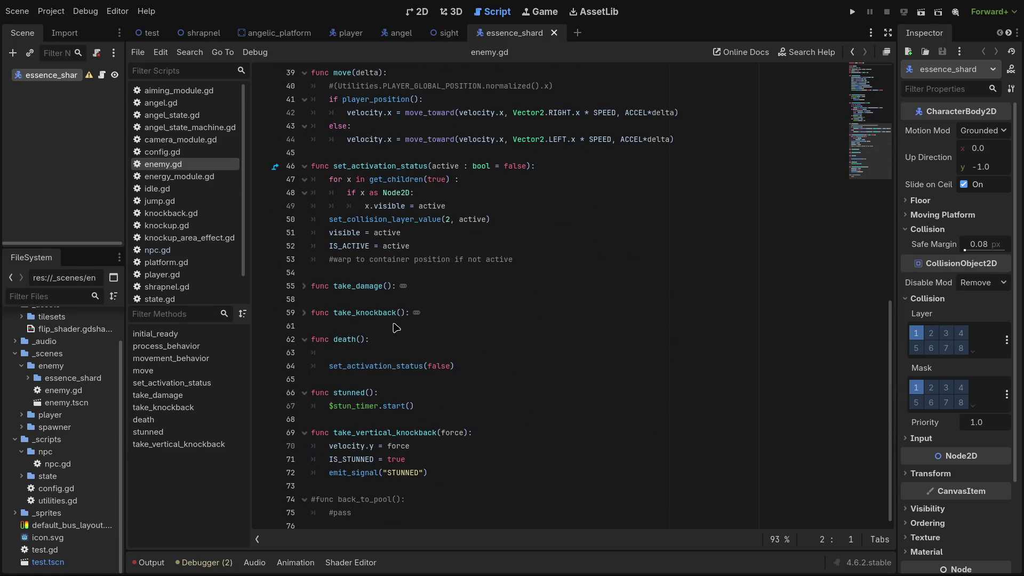
pyautogui.click(398, 356)
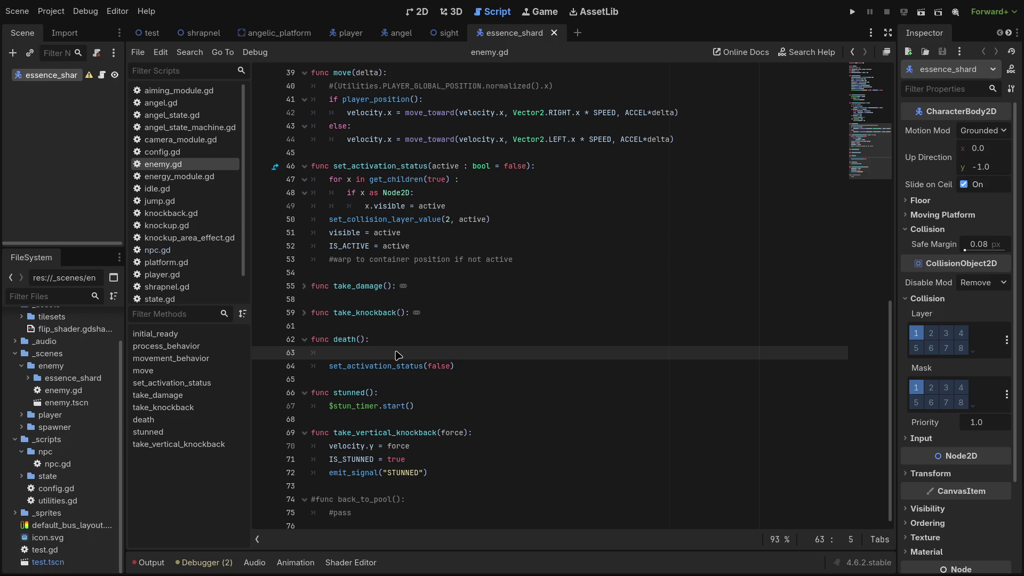
pyautogui.write('var ')
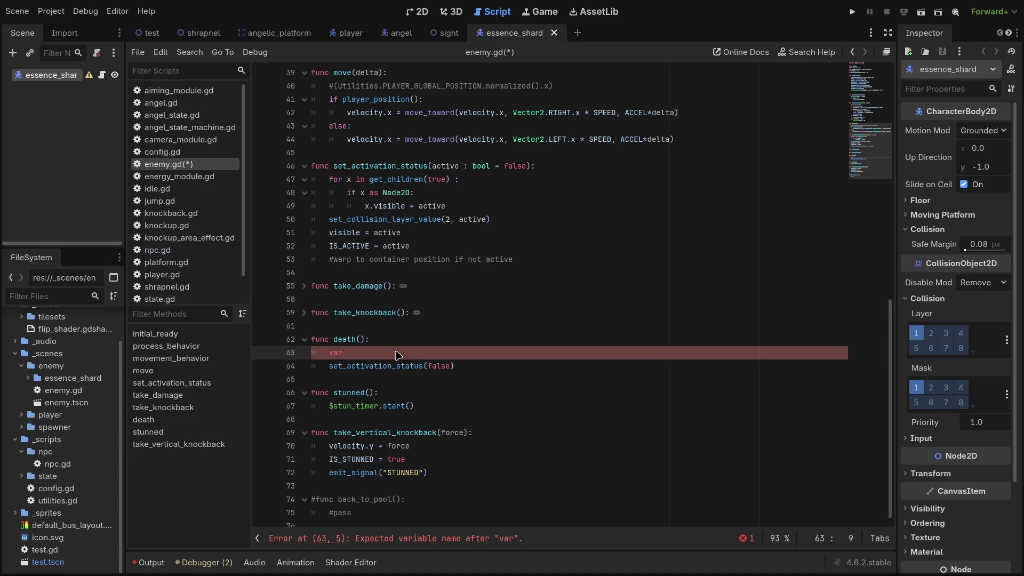
pyautogui.write('x =')
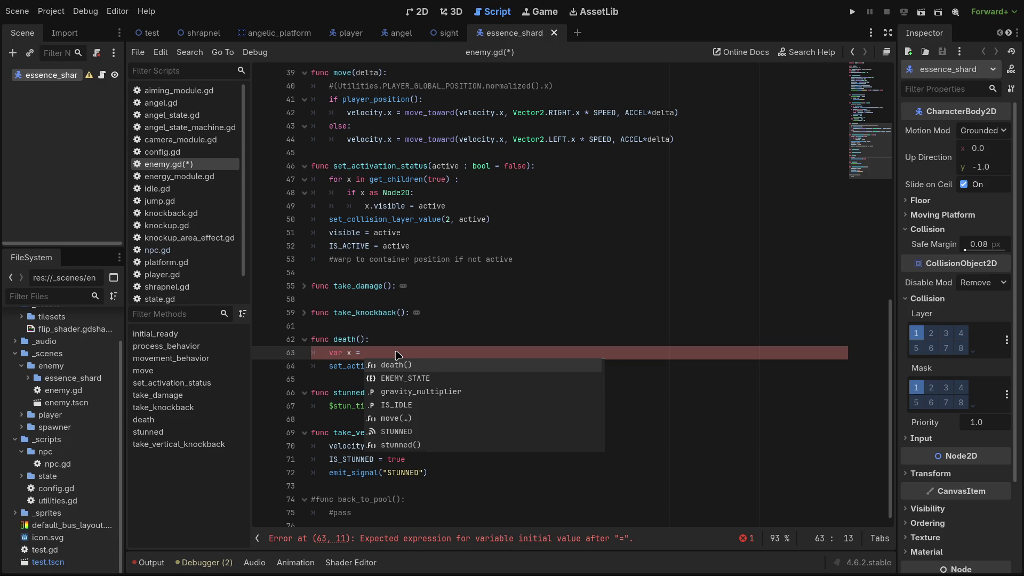
pyautogui.write('Utilities.')
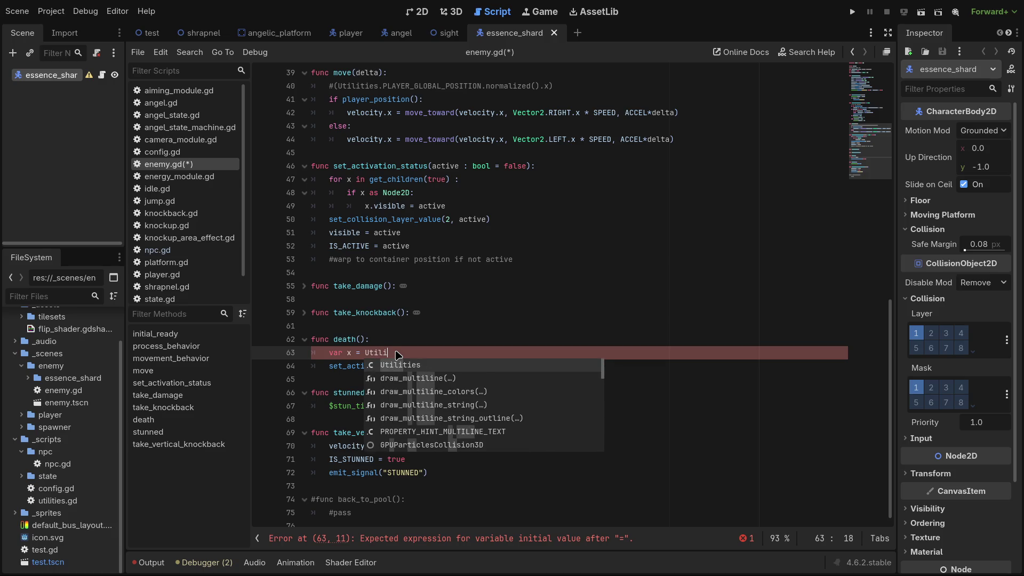
pyautogui.press('Return')
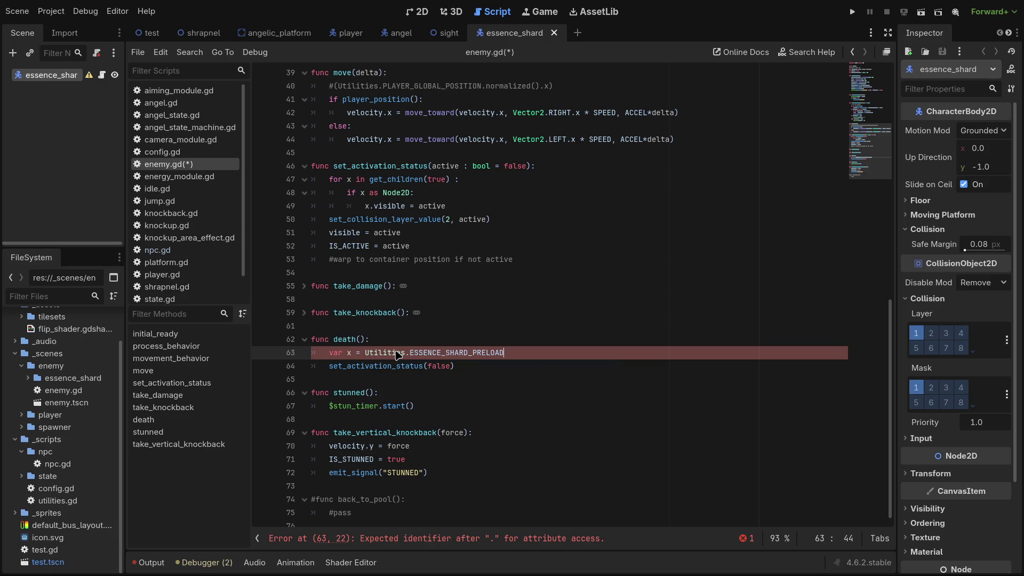
pyautogui.write('.ins')
pyautogui.press('Return')
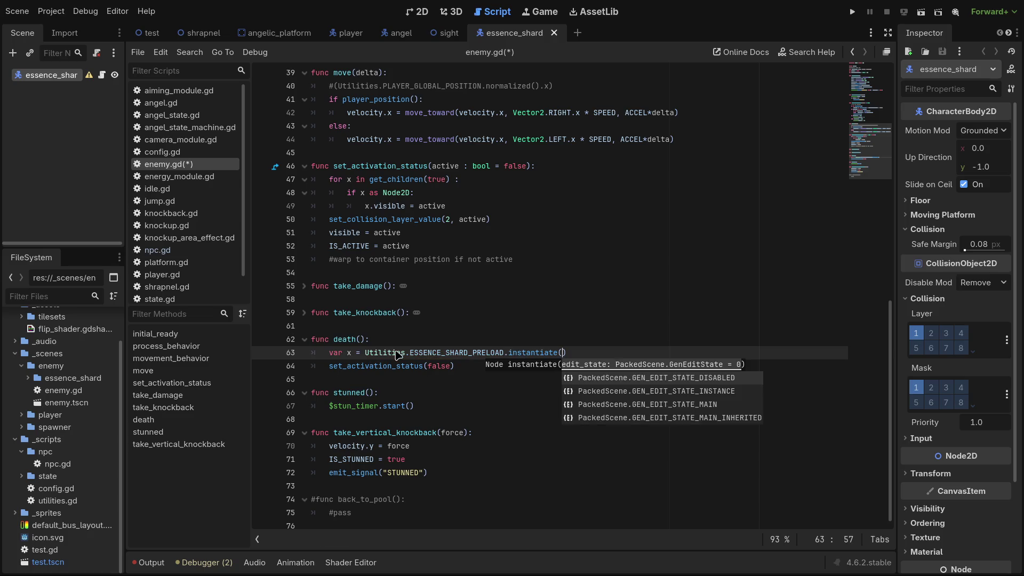
pyautogui.press('End')
pyautogui.press('Return')
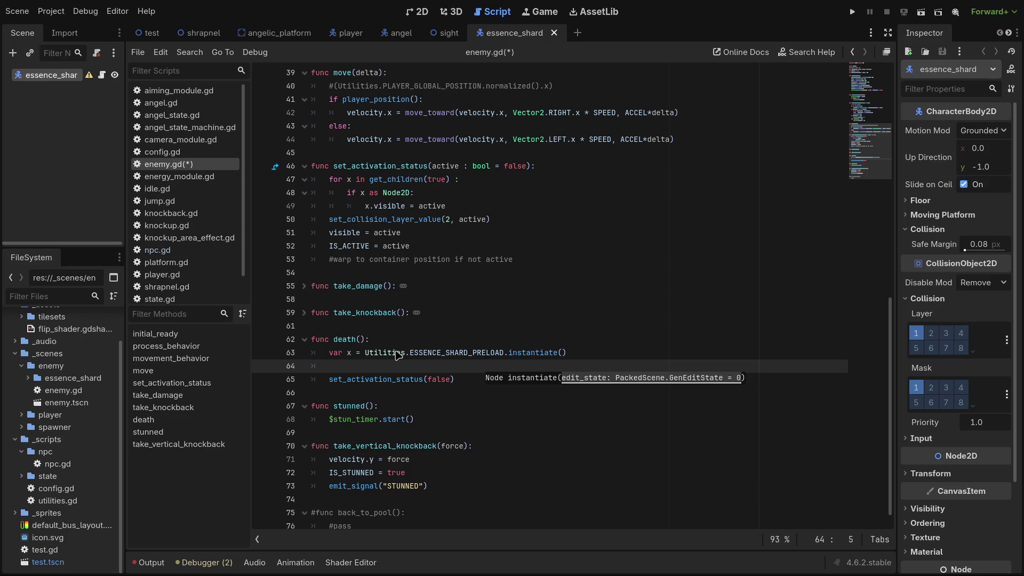
# Write get_tree().add_child(x) on line 64, save enemy.gd, and run the game.
pyautogui.write('get')
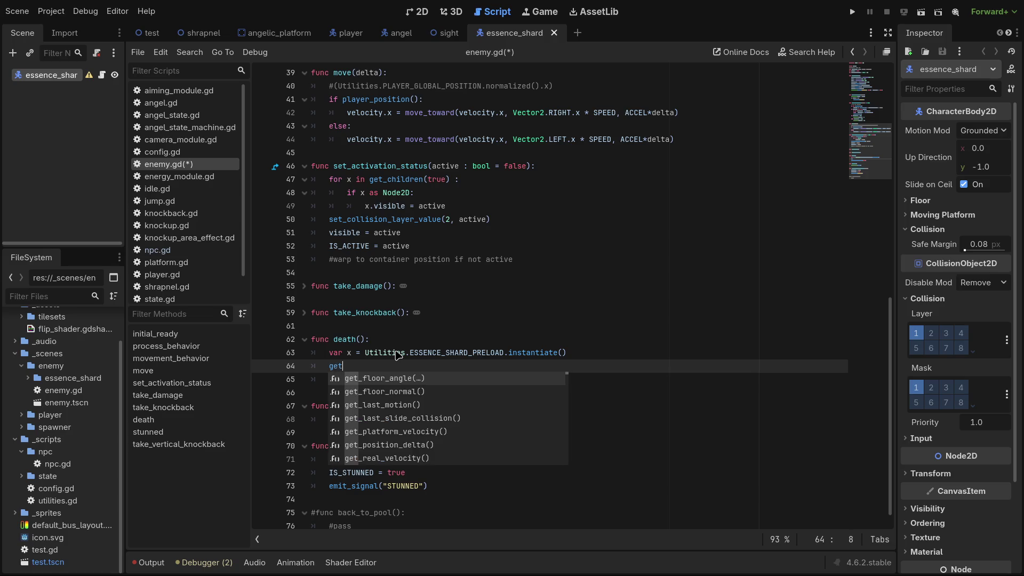
pyautogui.write('_')
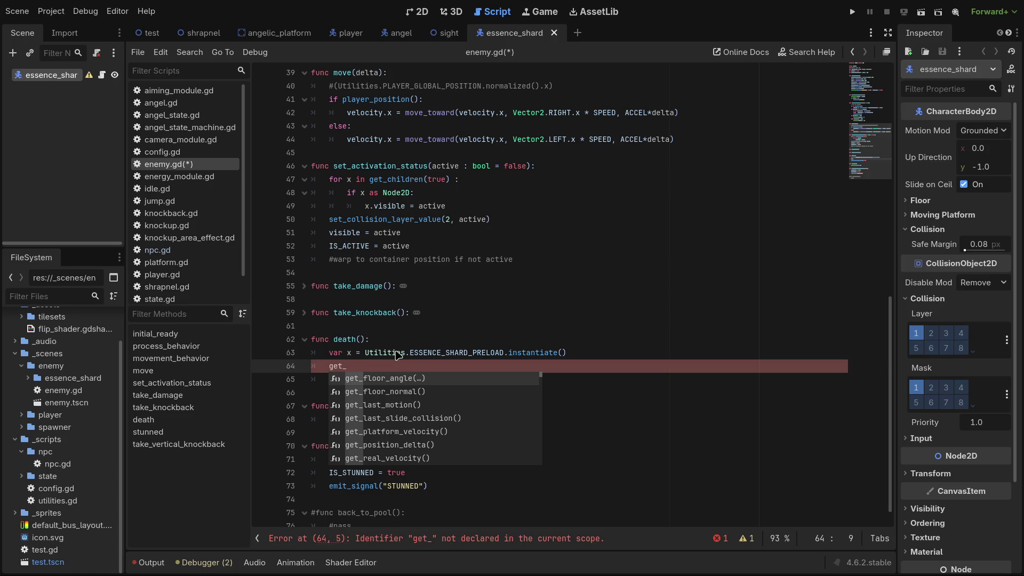
pyautogui.press('BackSpace')
pyautogui.press('BackSpace')
pyautogui.press('BackSpace')
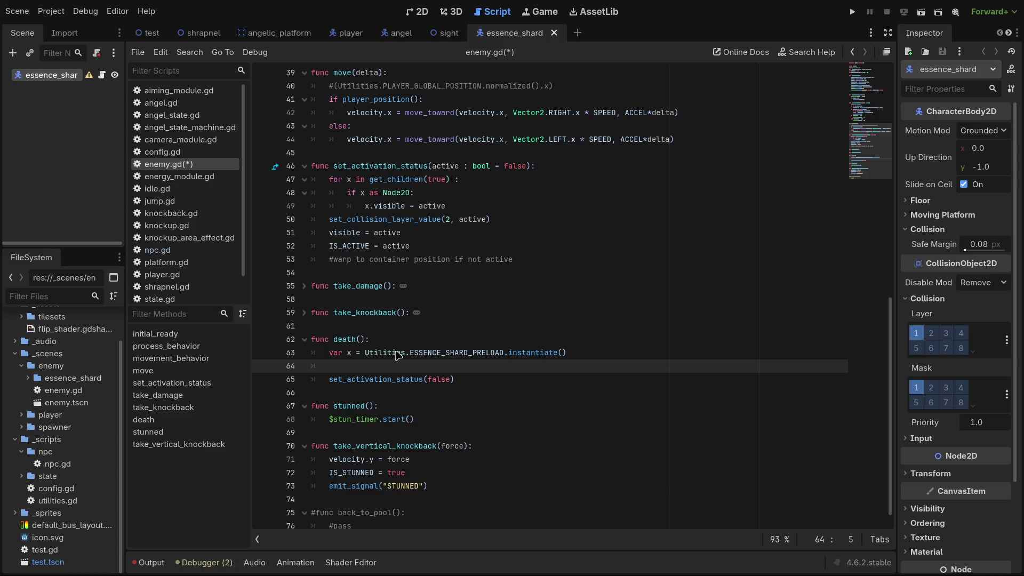
pyautogui.write('owner')
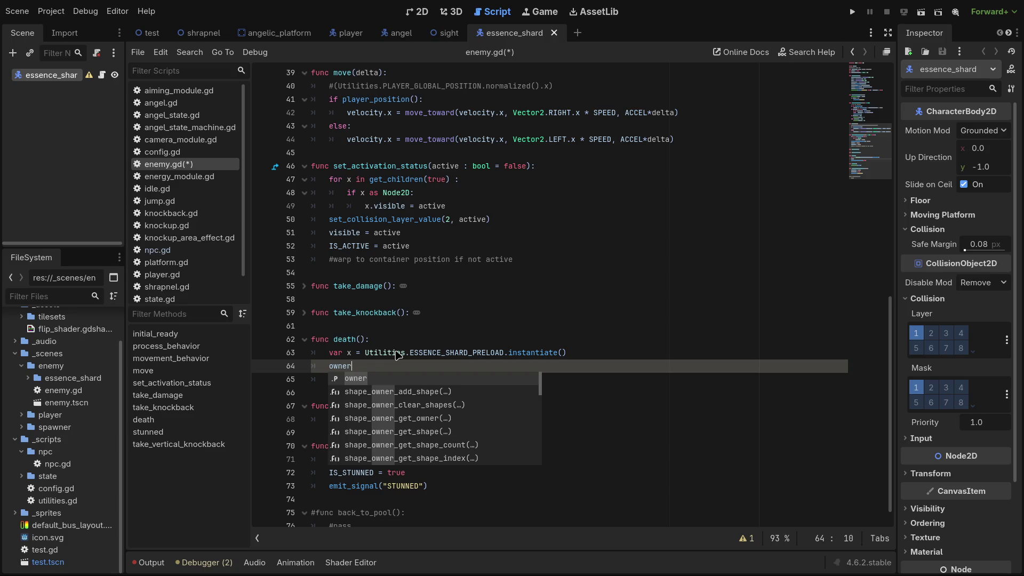
pyautogui.press('BackSpace')
pyautogui.press('BackSpace')
pyautogui.press('BackSpace')
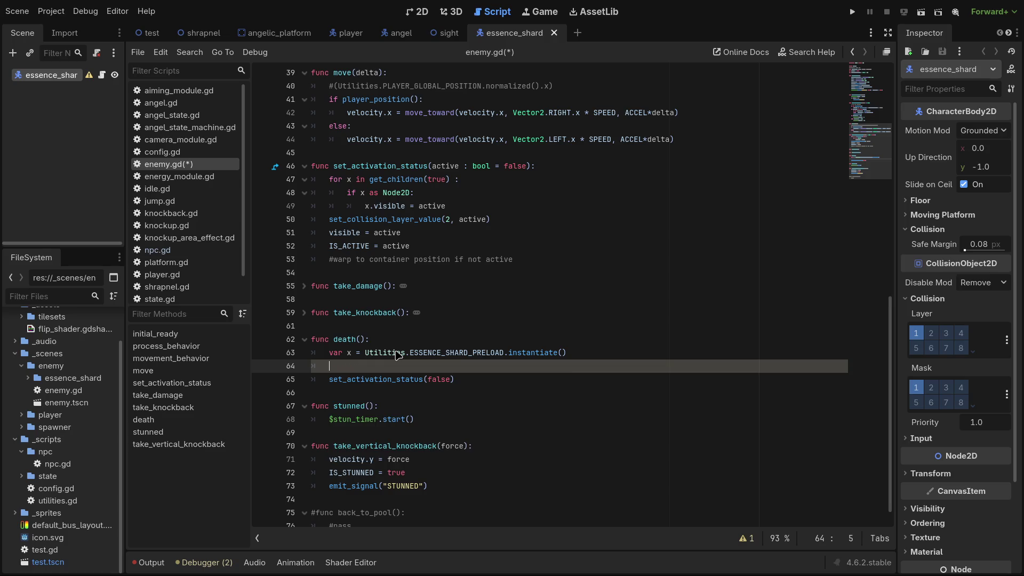
pyautogui.write('get_tree')
pyautogui.press('Return')
pyautogui.write('/')
pyautogui.press('BackSpace')
pyautogui.write('.add+')
pyautogui.press('BackSpace')
pyautogui.write('_child(')
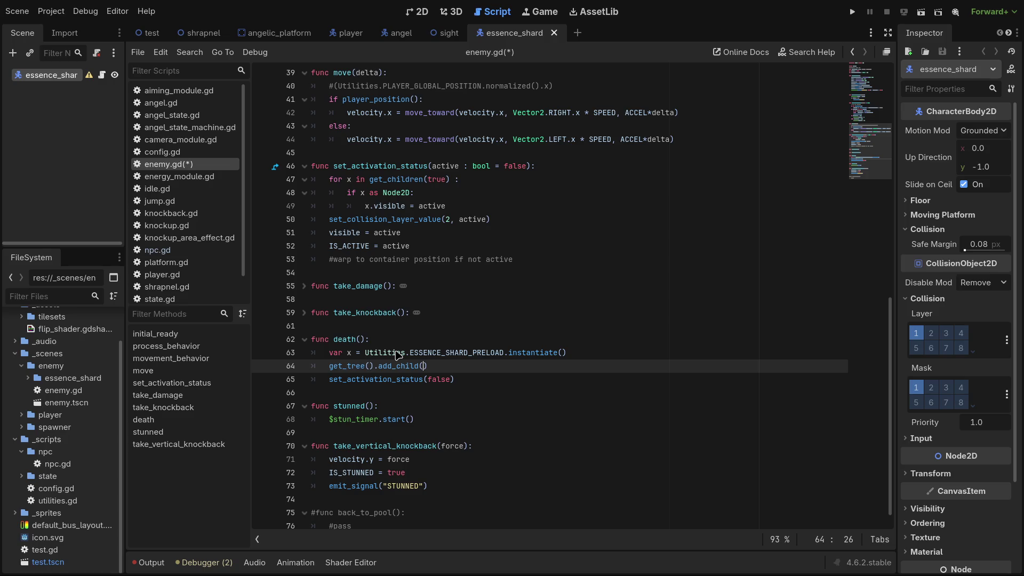
pyautogui.write('x')
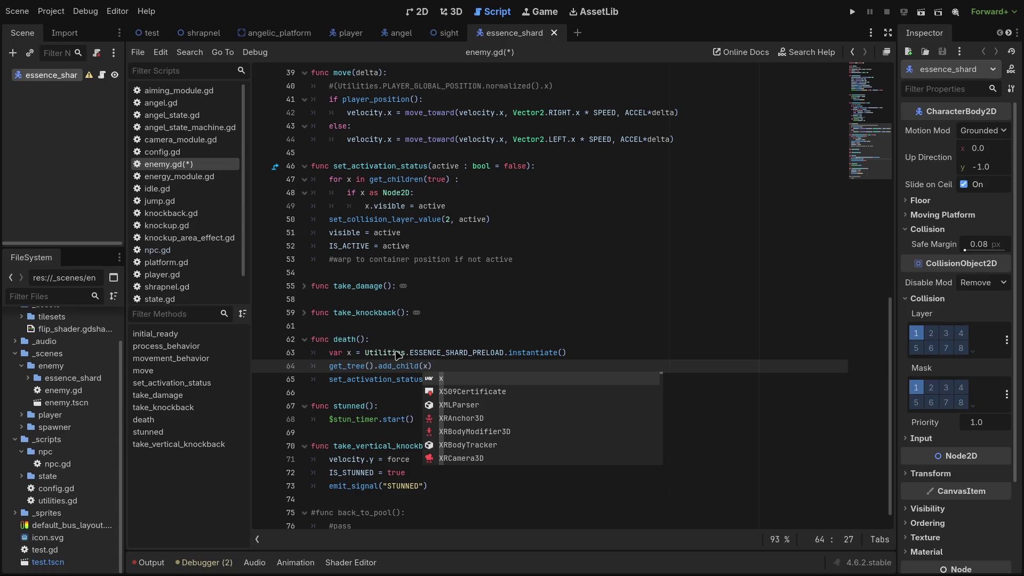
pyautogui.hotkey('ctrl', 's')
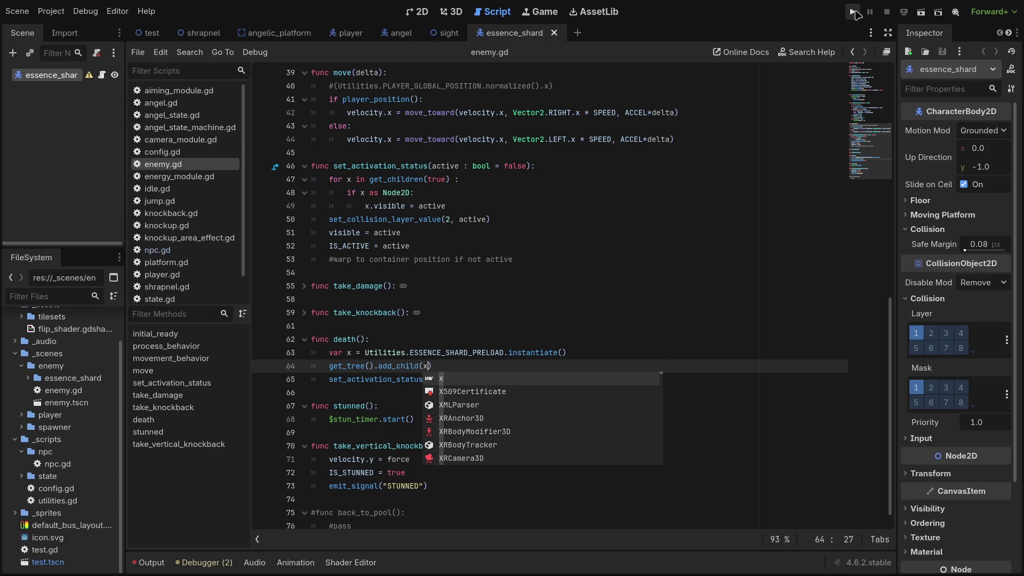
pyautogui.click(853, 11)
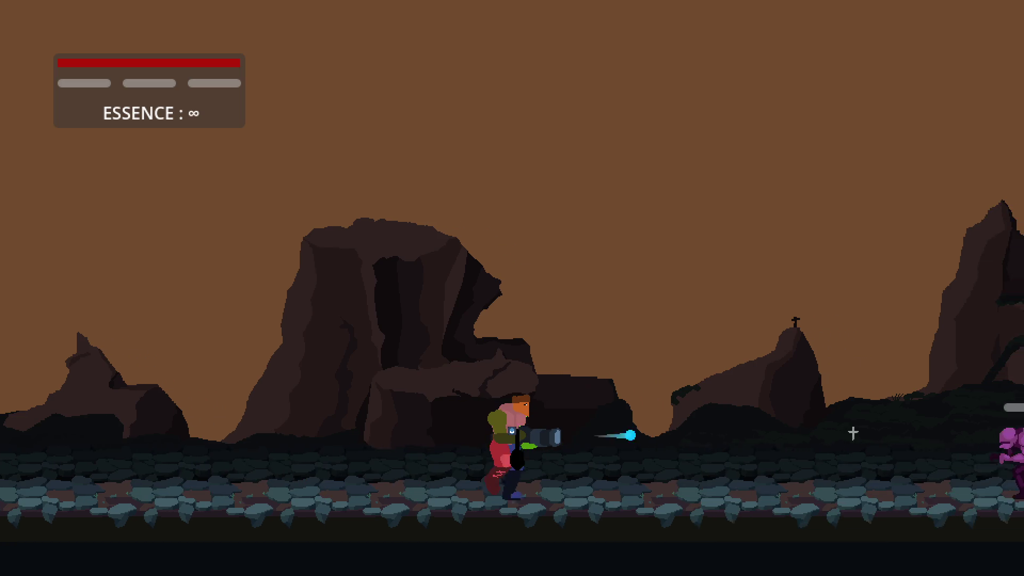
# Shoot at the purple enemies while backing away, then leave the game for the script editor.
pyautogui.click(803, 439)
pyautogui.press('a')
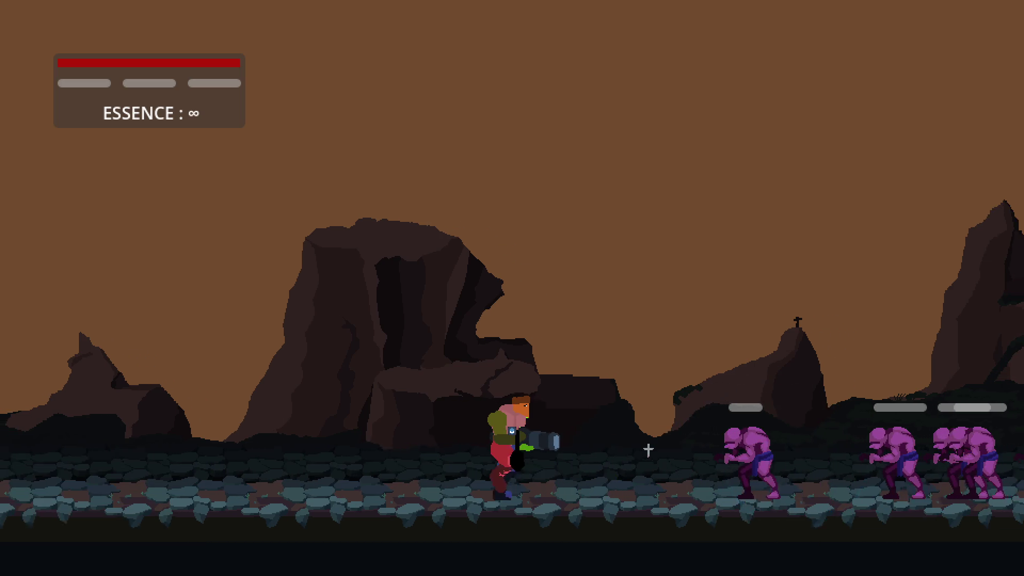
pyautogui.click(654, 440)
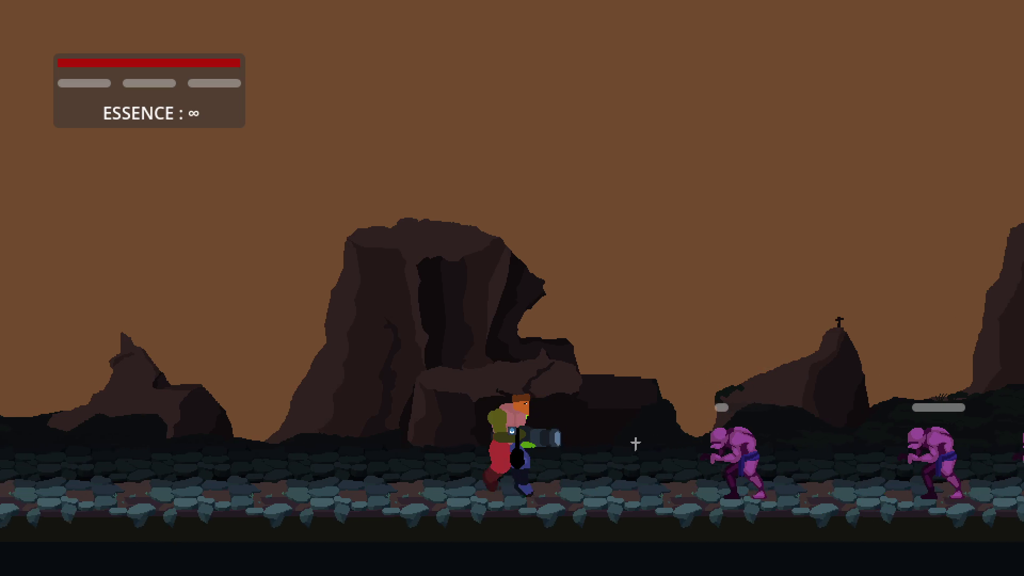
pyautogui.click(635, 443)
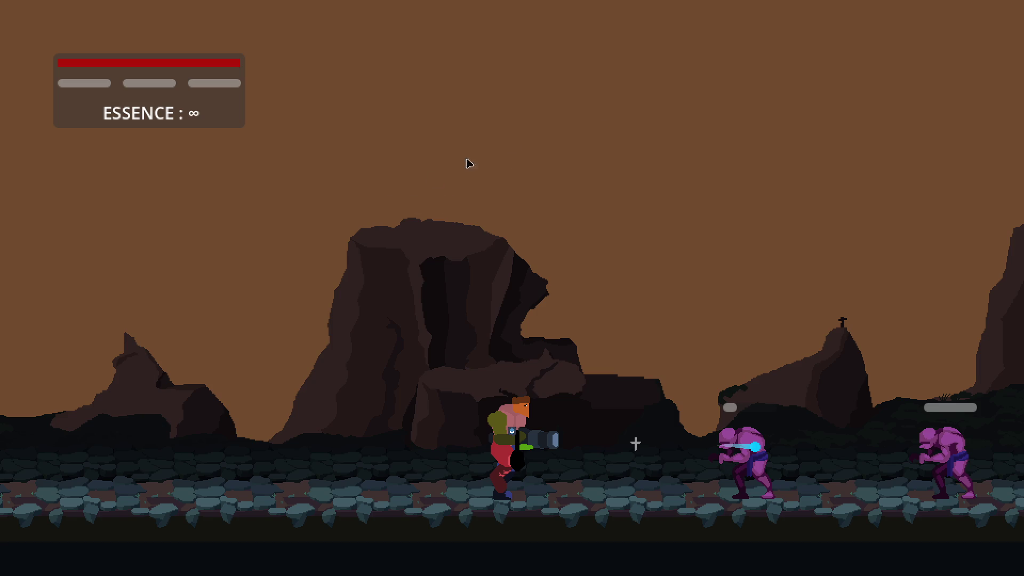
pyautogui.hotkey('alt', 'Tab')
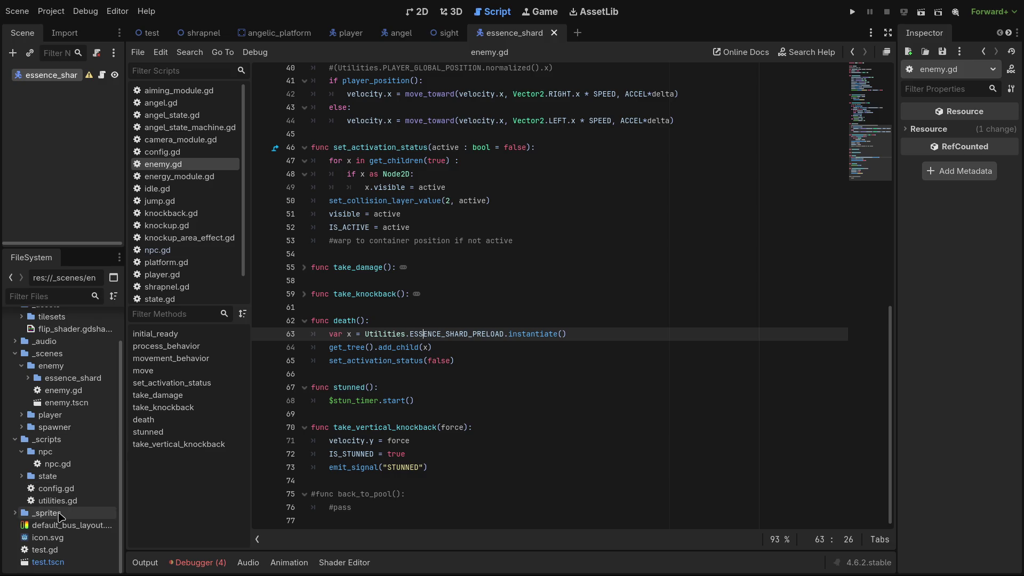
pyautogui.scroll(2, 442, 264)
pyautogui.scroll(3, 443, 263)
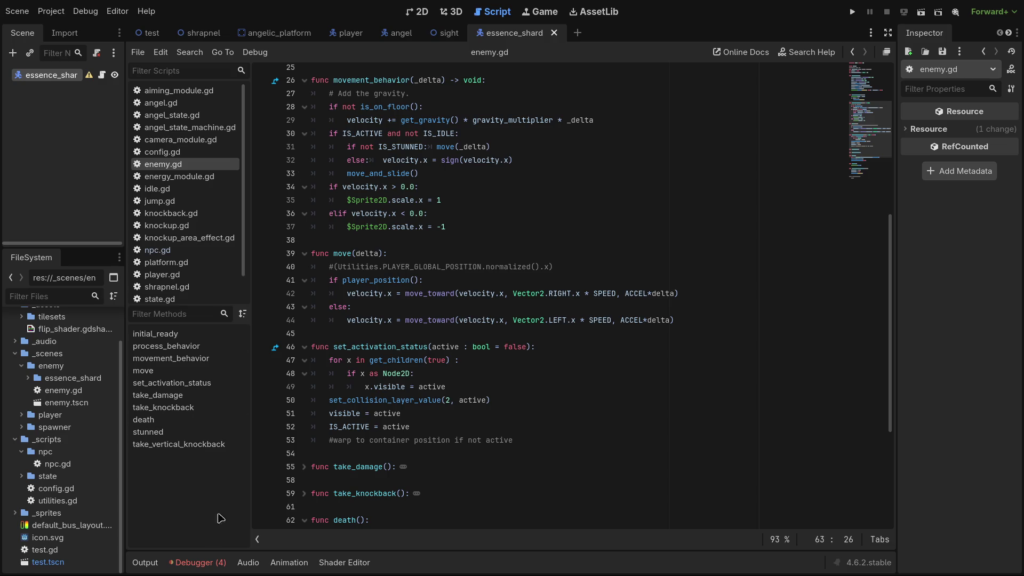
pyautogui.click(212, 557)
pyautogui.click(232, 391)
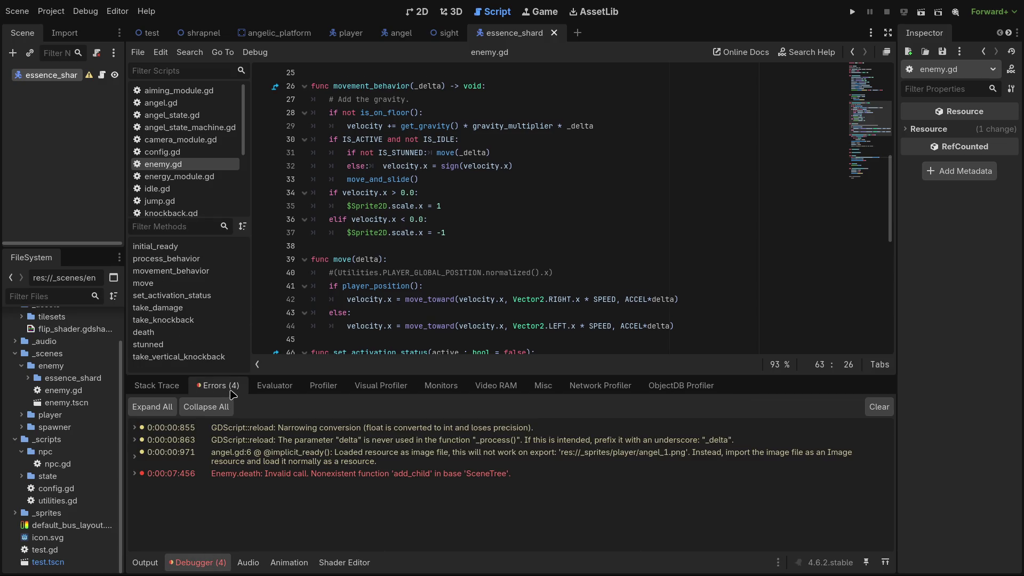
pyautogui.click(196, 568)
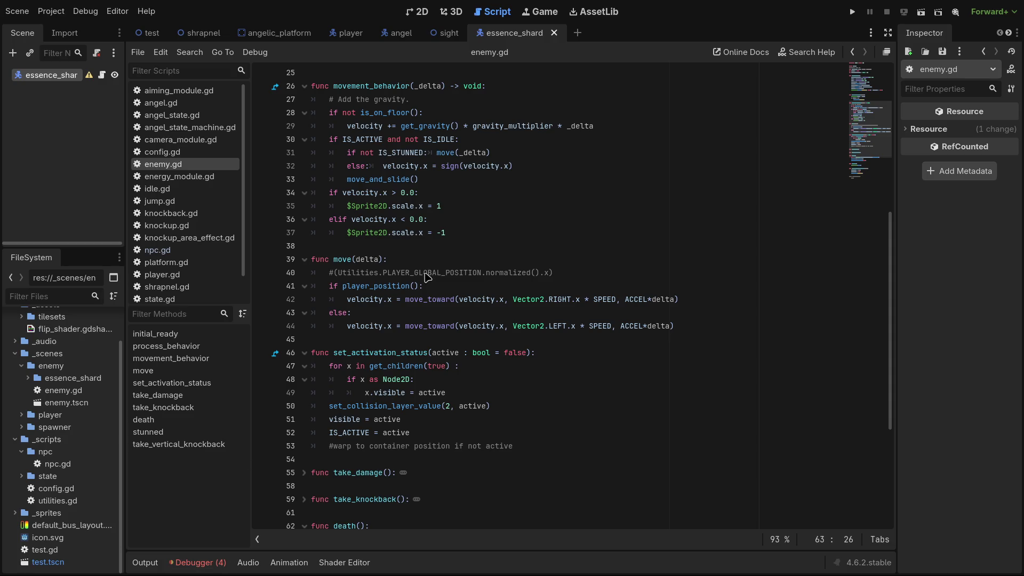
# Replace get_tree() with owner so line 64 reads owner.add_child(x), then rerun the game.
pyautogui.scroll(-3, 453, 335)
pyautogui.scroll(5, 453, 334)
pyautogui.scroll(-4, 454, 334)
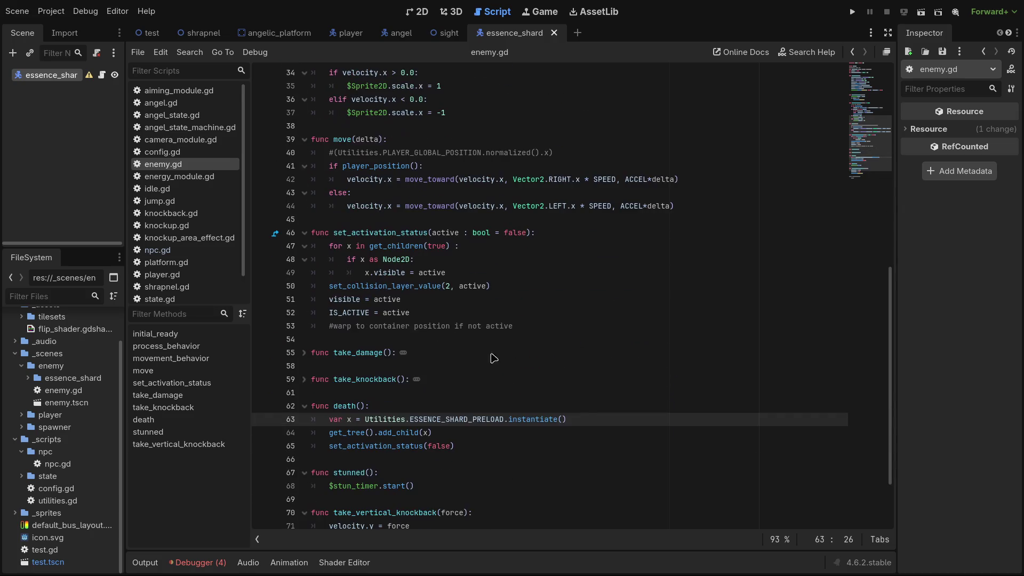
pyautogui.moveTo(376, 433); pyautogui.dragTo(330, 435)
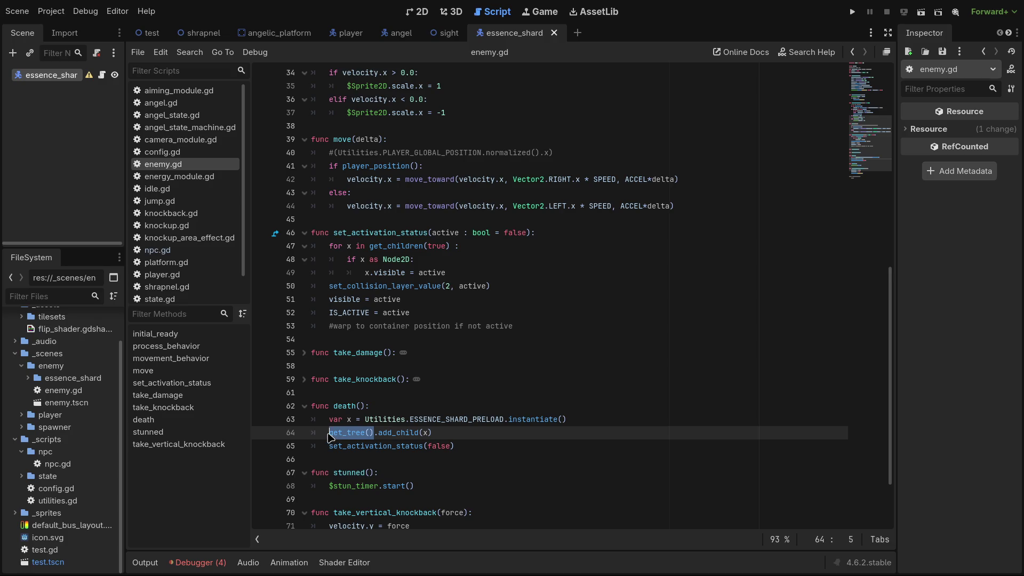
pyautogui.write('owner')
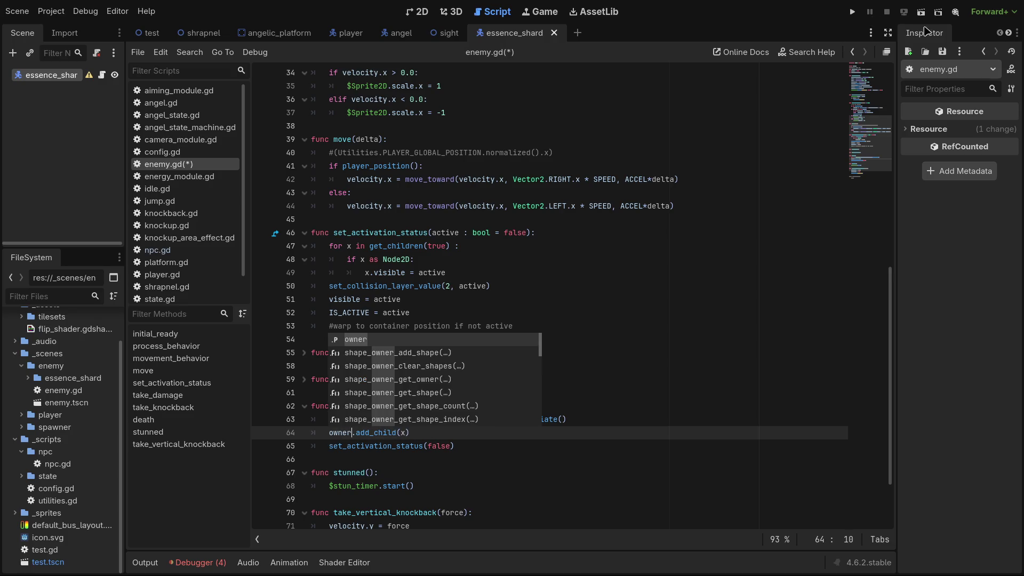
pyautogui.click(852, 14)
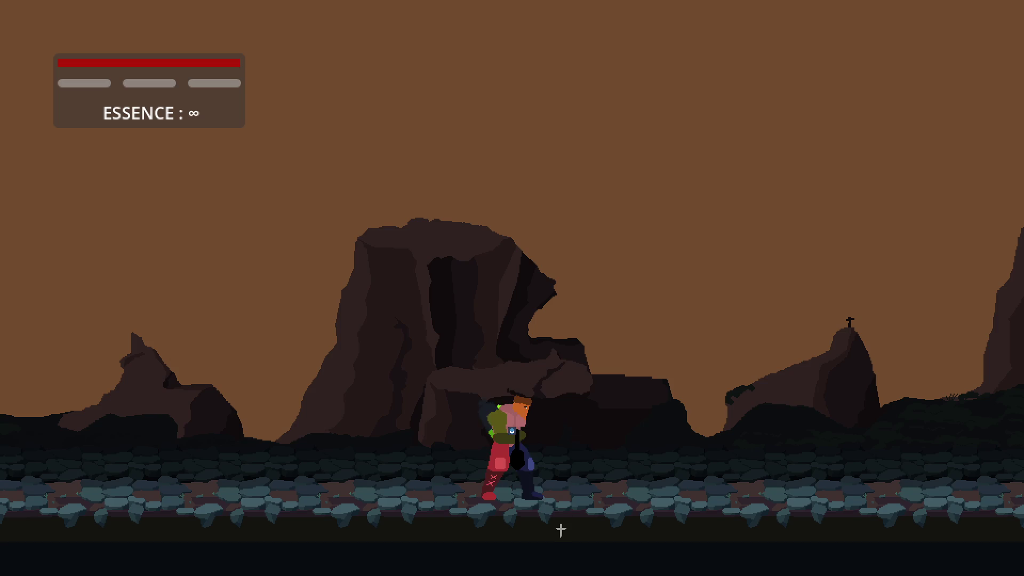
# Play-test by moving, jumping onto the rocks and shooting the purple enemies, then stop the game.
pyautogui.press('d')
pyautogui.press('space')
pyautogui.click(884, 445)
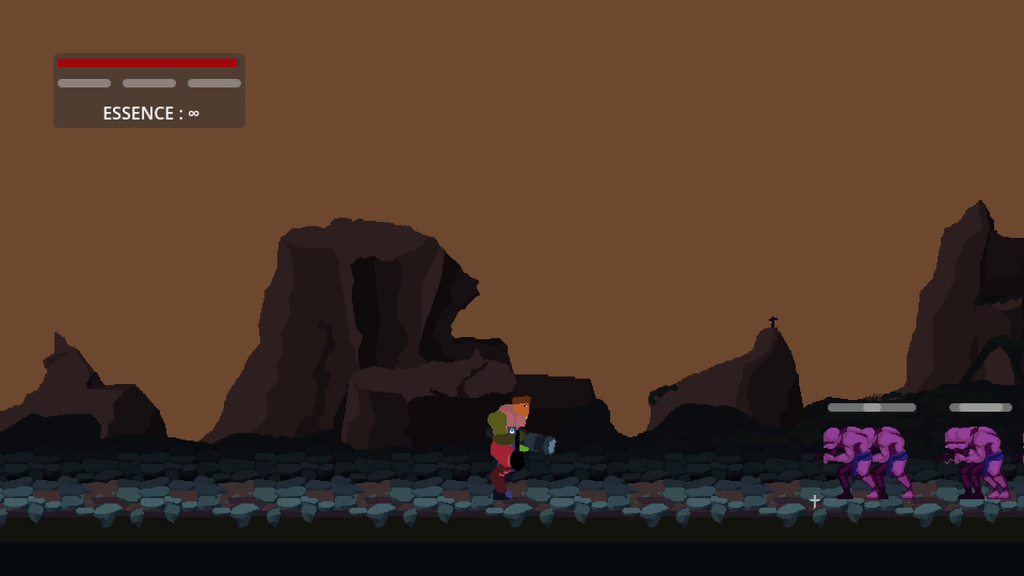
pyautogui.click(664, 456)
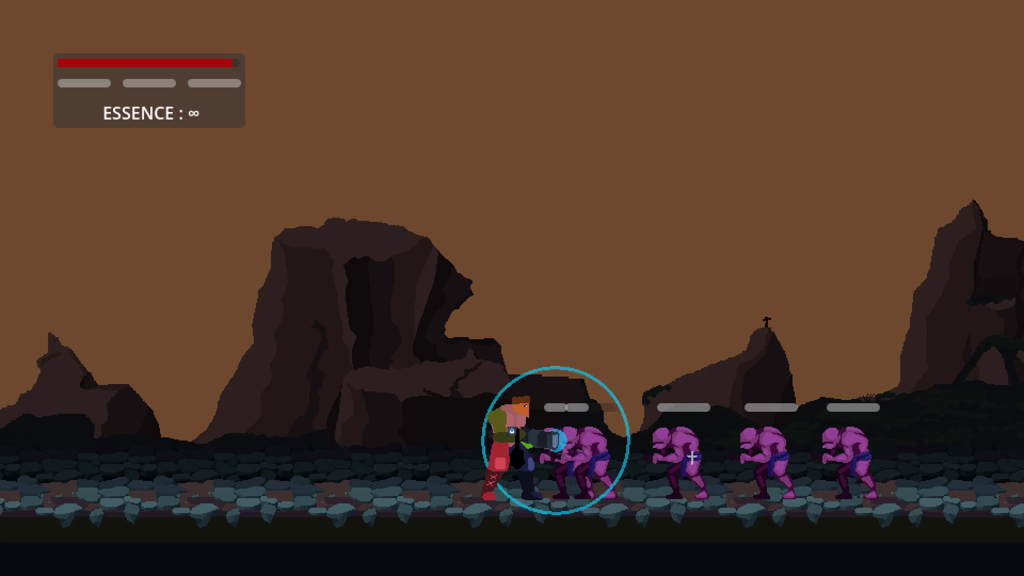
pyautogui.press('a')
pyautogui.press('space')
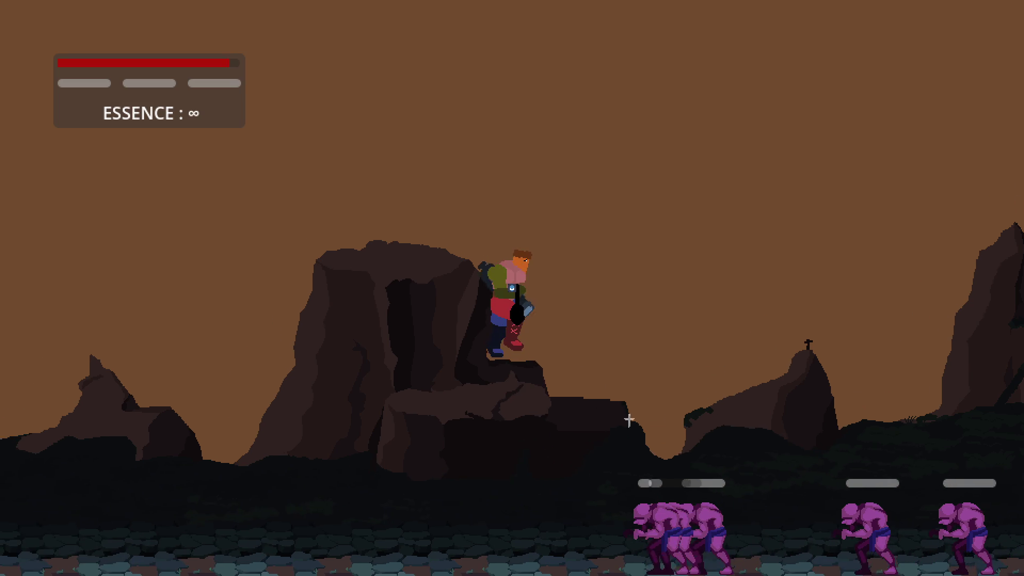
pyautogui.click(618, 433)
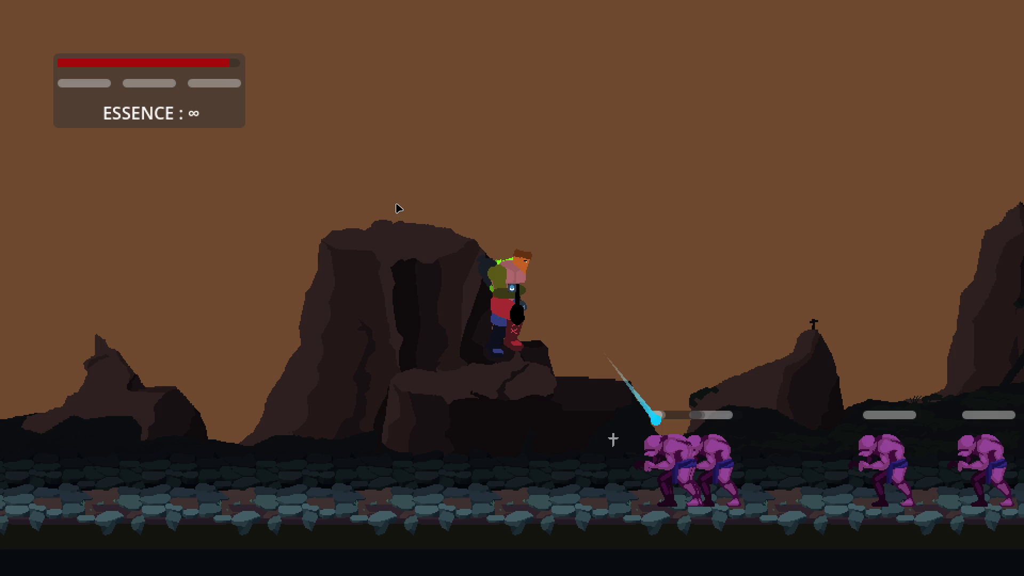
pyautogui.click(886, 16)
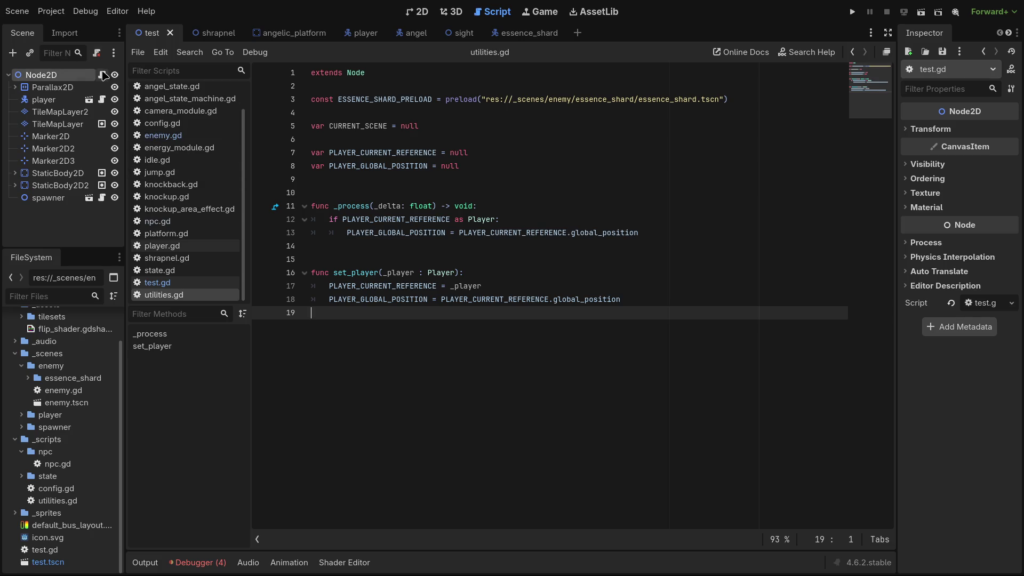
# In test.gd, set Utilities.CURRENT_SCENE to self, then save the script and scene.
pyautogui.click(103, 75)
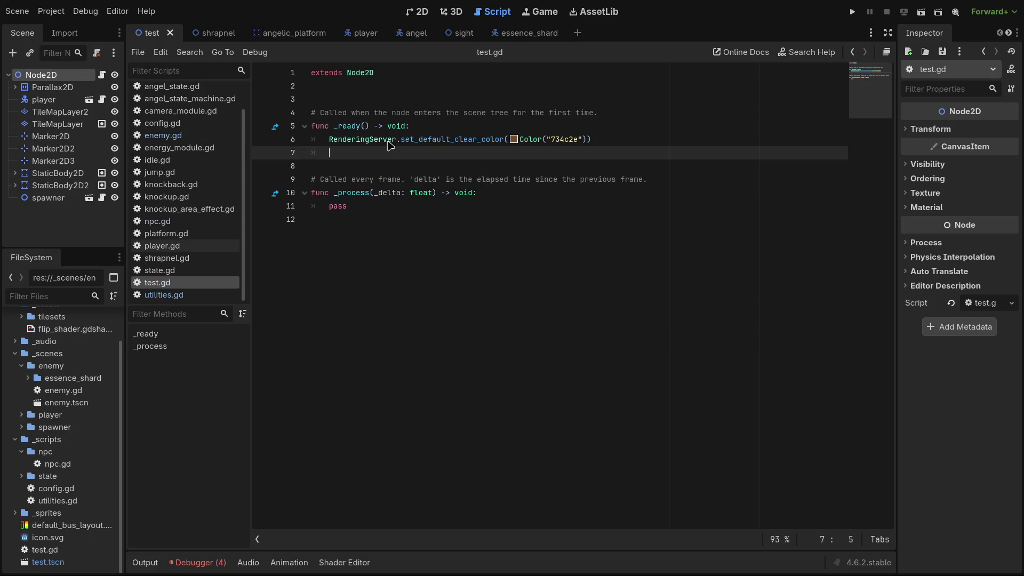
pyautogui.write('Utilities.')
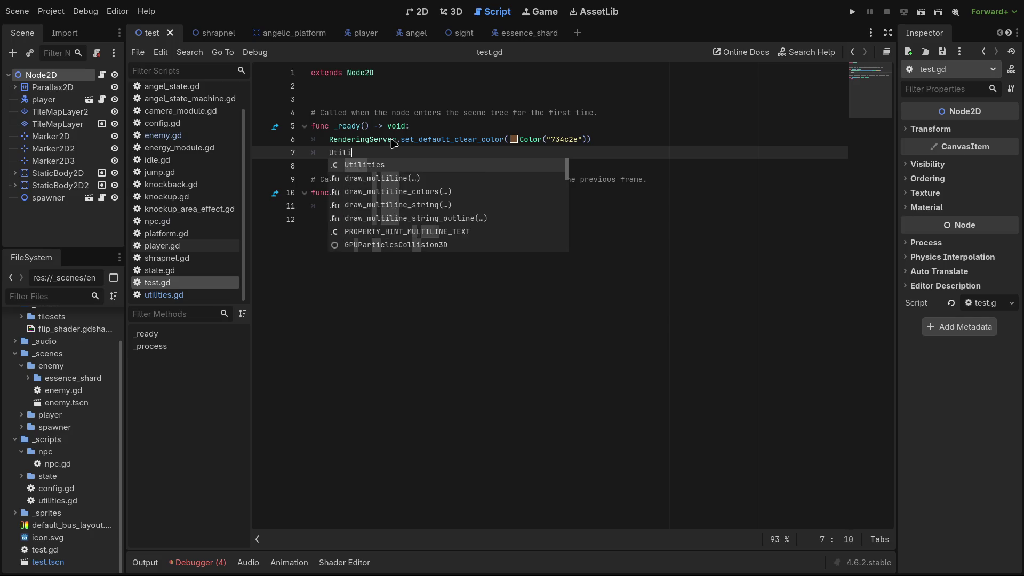
pyautogui.press('Return')
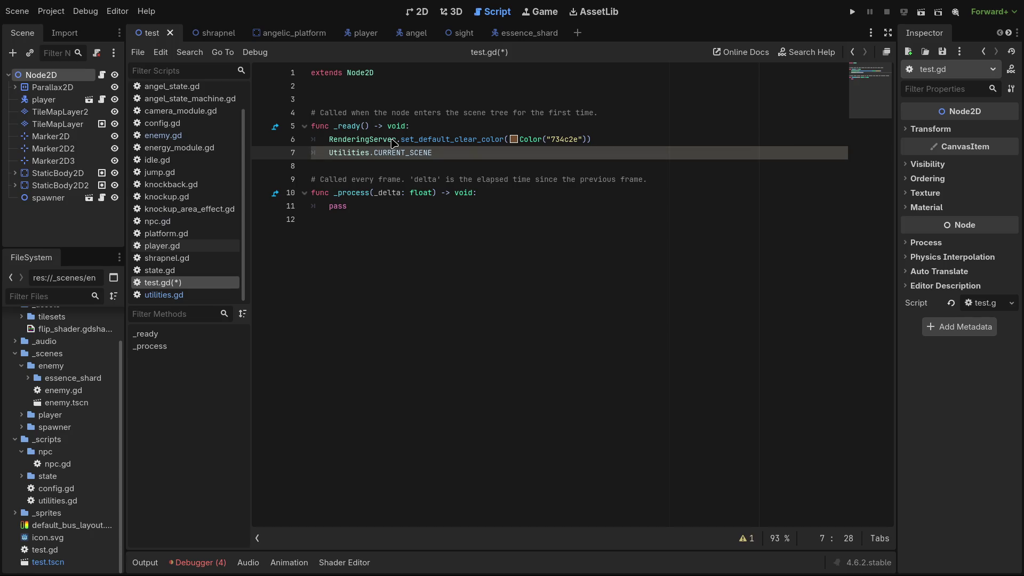
pyautogui.write('self')
pyautogui.hotkey('ctrl', 's')
pyautogui.click(352, 140)
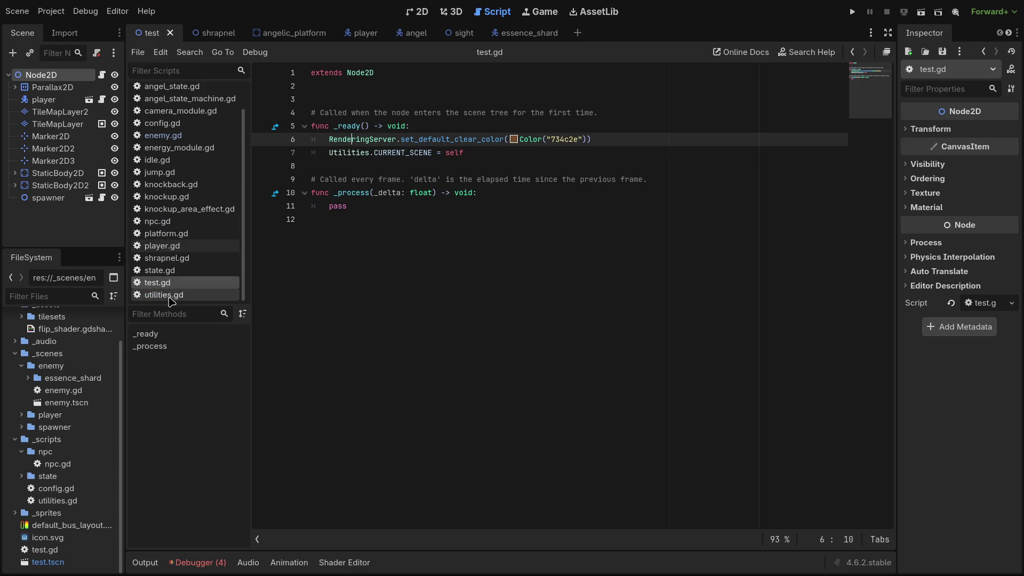
# In enemy.gd's death(), add an 'if Utilities.CURRENT_SCENE:' check.
pyautogui.click(174, 139)
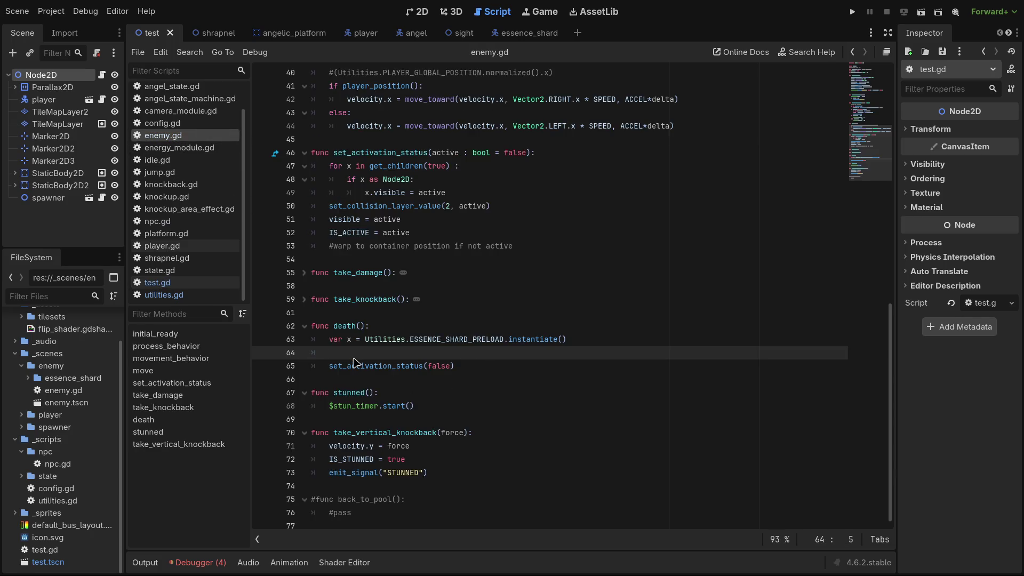
pyautogui.write('ifu')
pyautogui.press('BackSpace')
pyautogui.write('Utilit')
pyautogui.press('Return')
pyautogui.write('.')
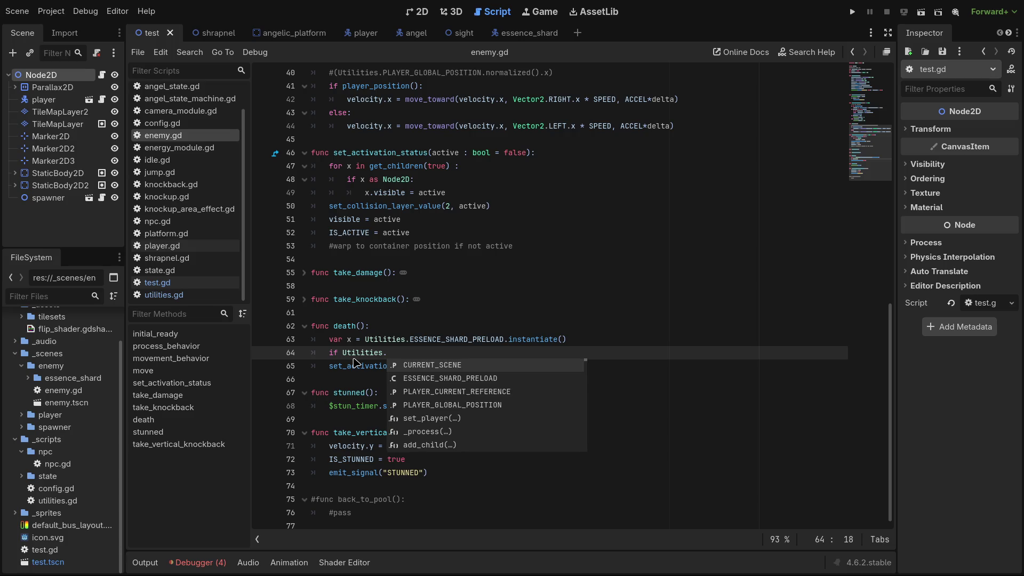
pyautogui.press('Return')
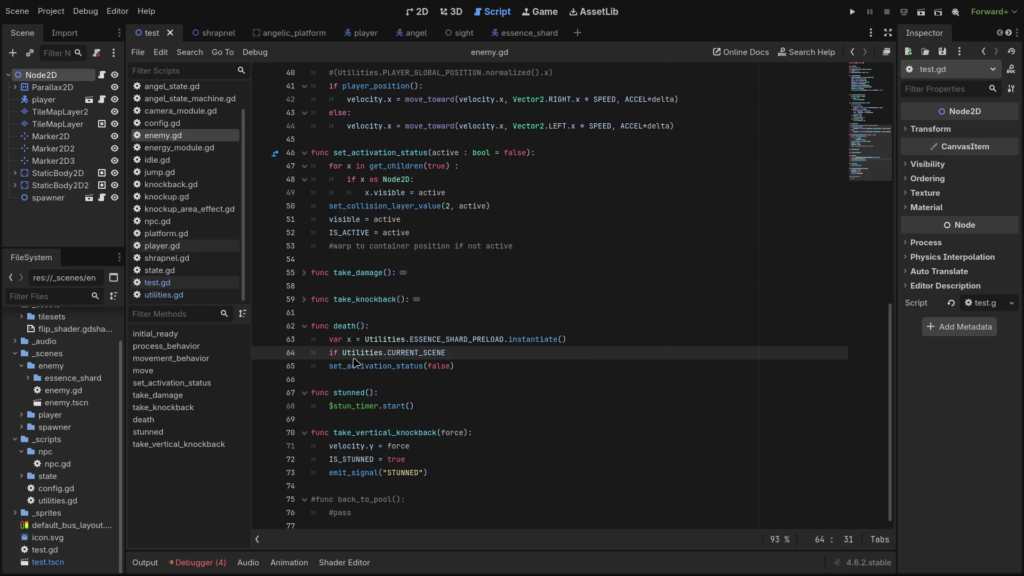
pyautogui.write(':')
pyautogui.press('Return')
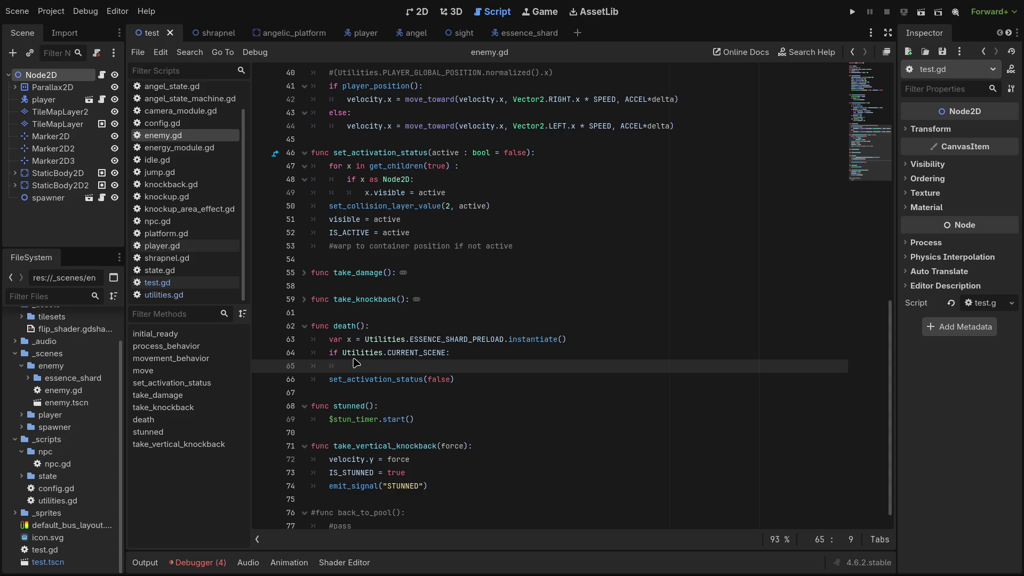
# Inside the check add Utilities.CURRENT_SCENE.add_child(x), save, and run the game.
pyautogui.write('Uti')
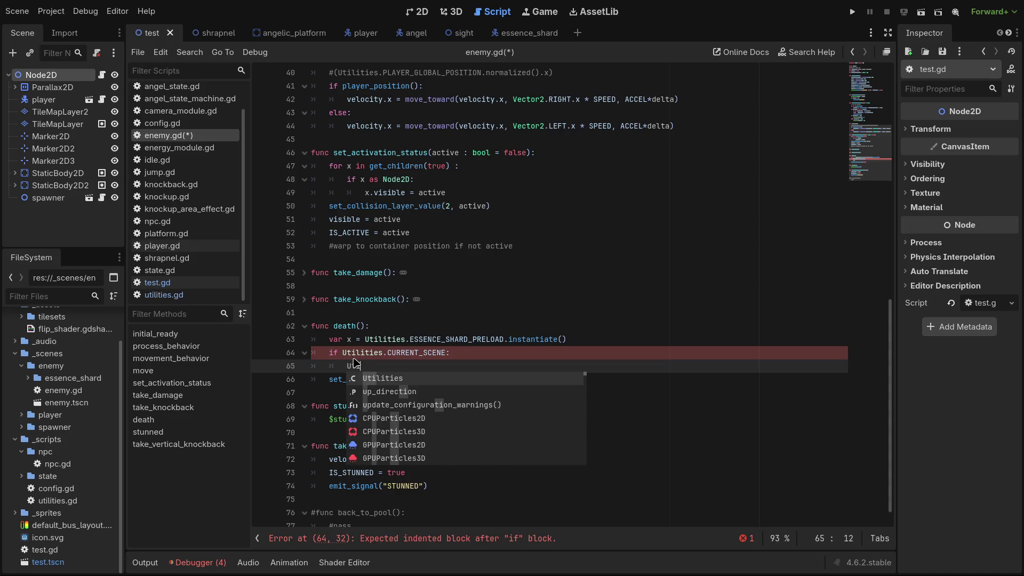
pyautogui.write('lities.Cu')
pyautogui.press('Return')
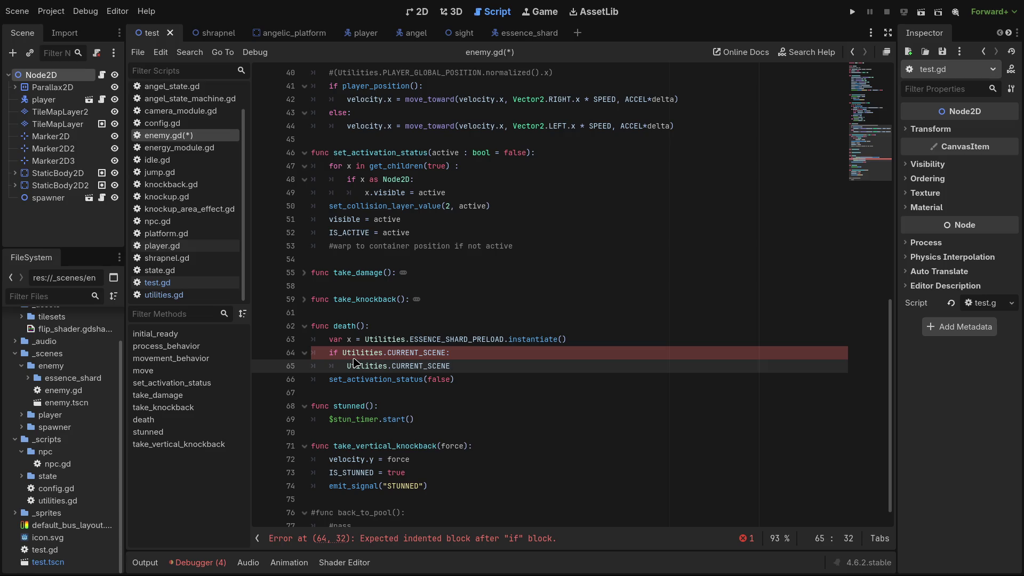
pyautogui.write('.add_child')
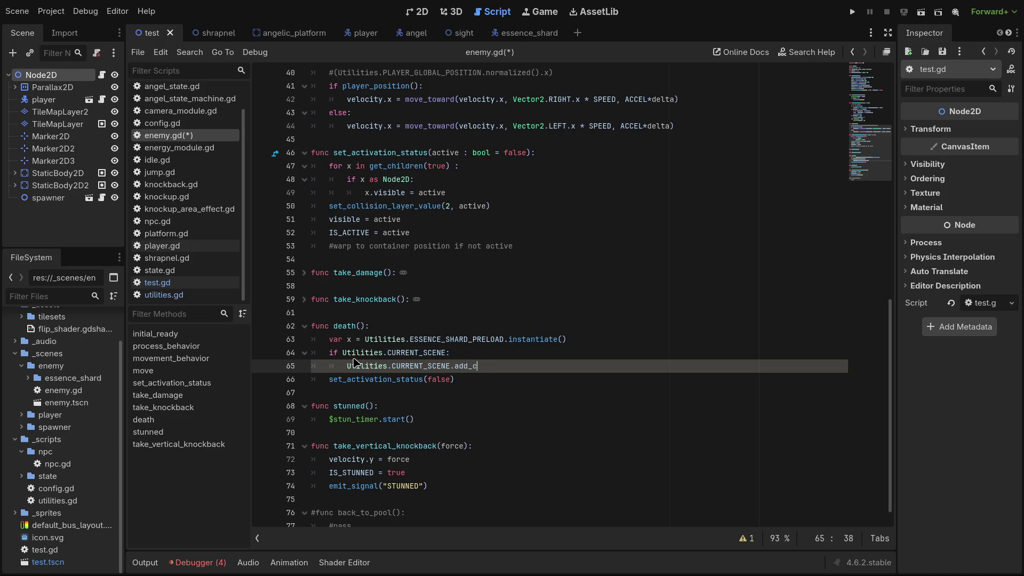
pyautogui.write('(x')
pyautogui.hotkey('ctrl', 's')
pyautogui.click(852, 11)
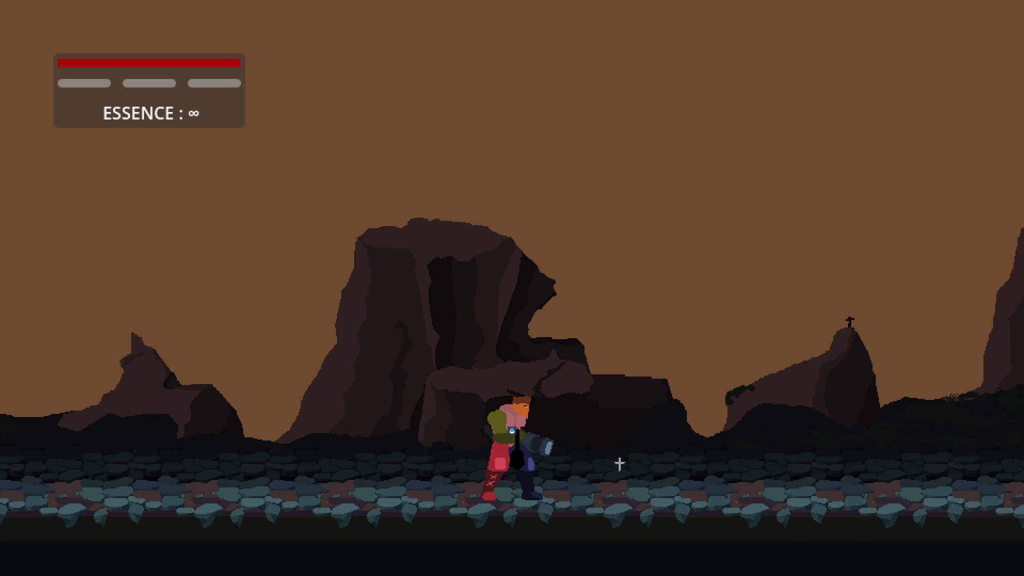
# Walk right, shoot the approaching enemies and summon the ghost ally to knock them up.
pyautogui.press('d')
pyautogui.click(767, 431)
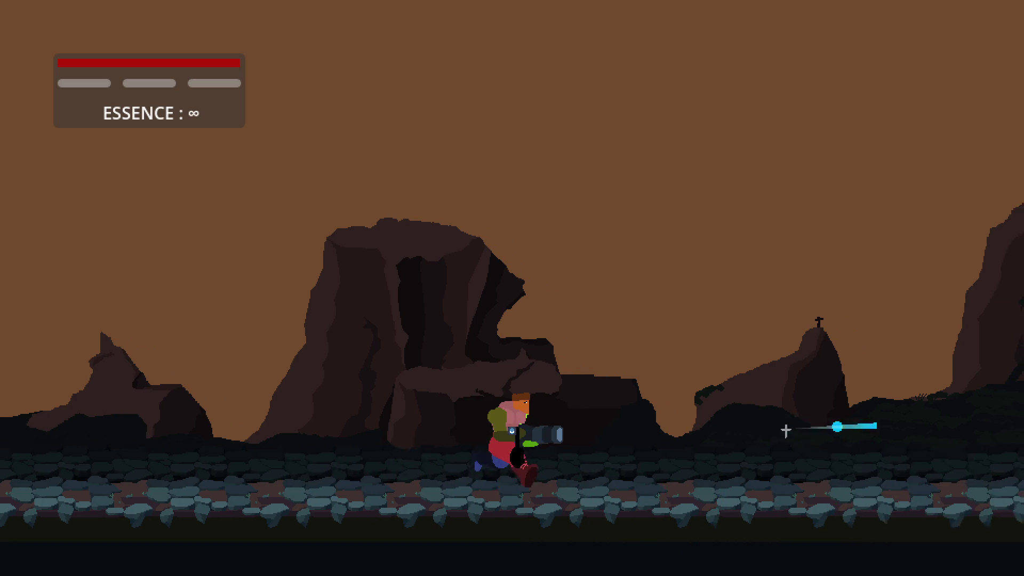
pyautogui.click(767, 441)
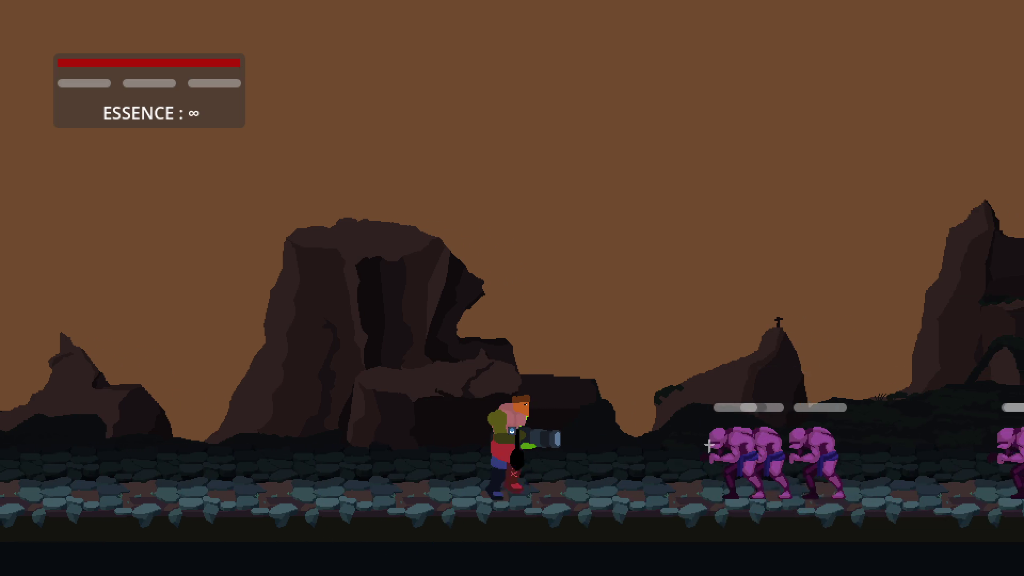
pyautogui.press('e')
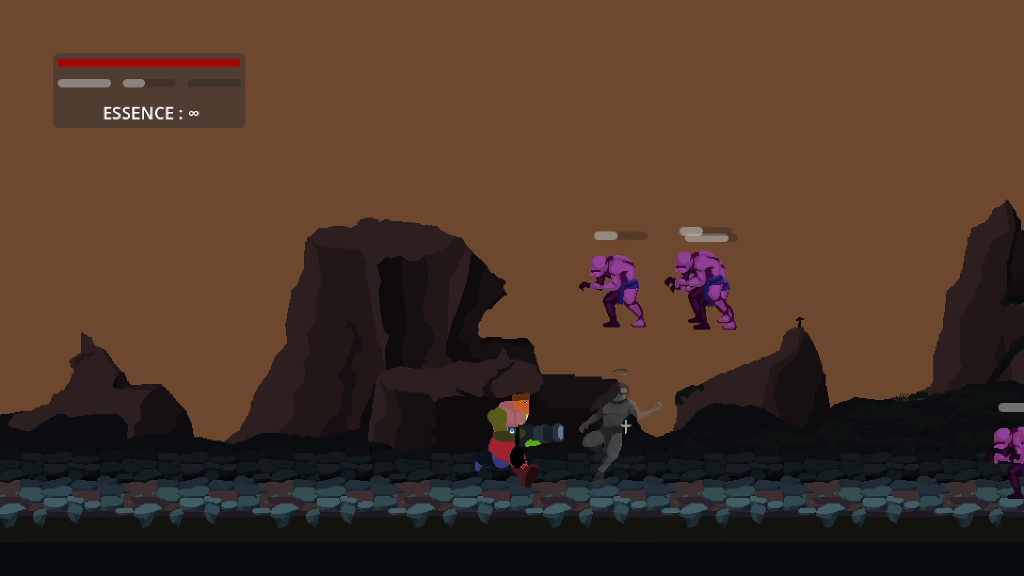
pyautogui.click(658, 283)
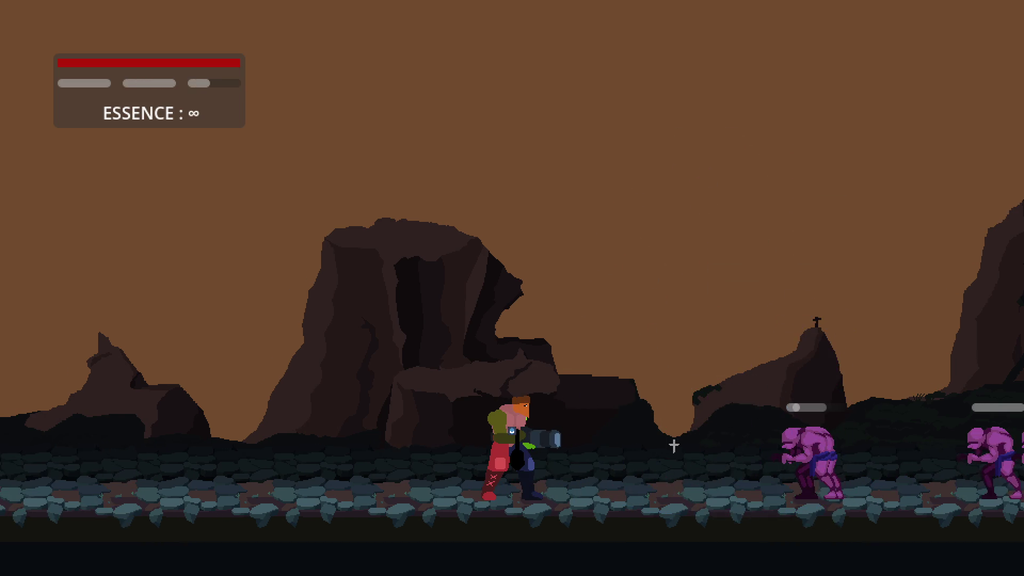
# Run left and repeatedly jump onto and drop off the rocks and stone platform.
pyautogui.press('a')
pyautogui.press('space')
pyautogui.press('space')
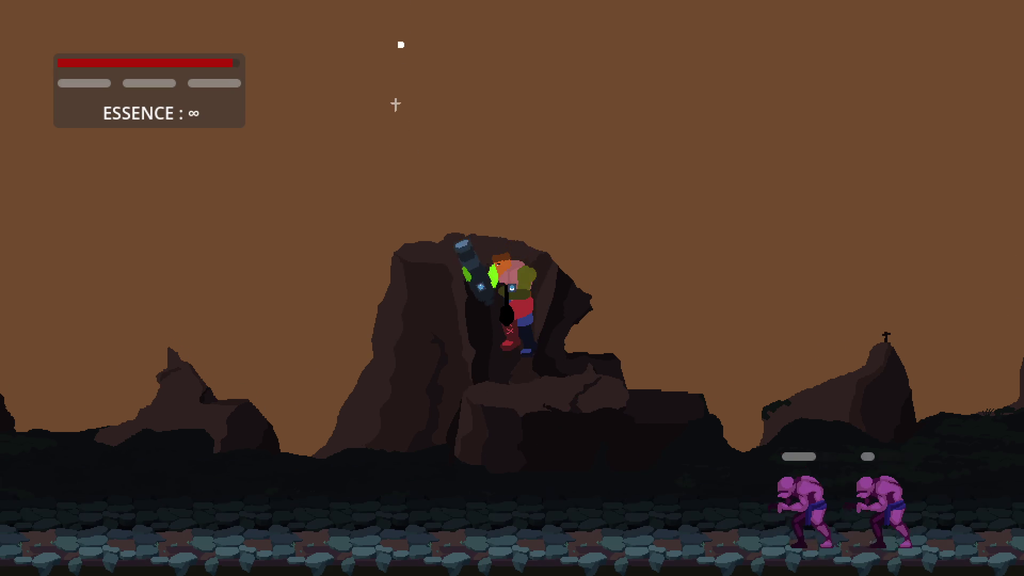
pyautogui.press('s')
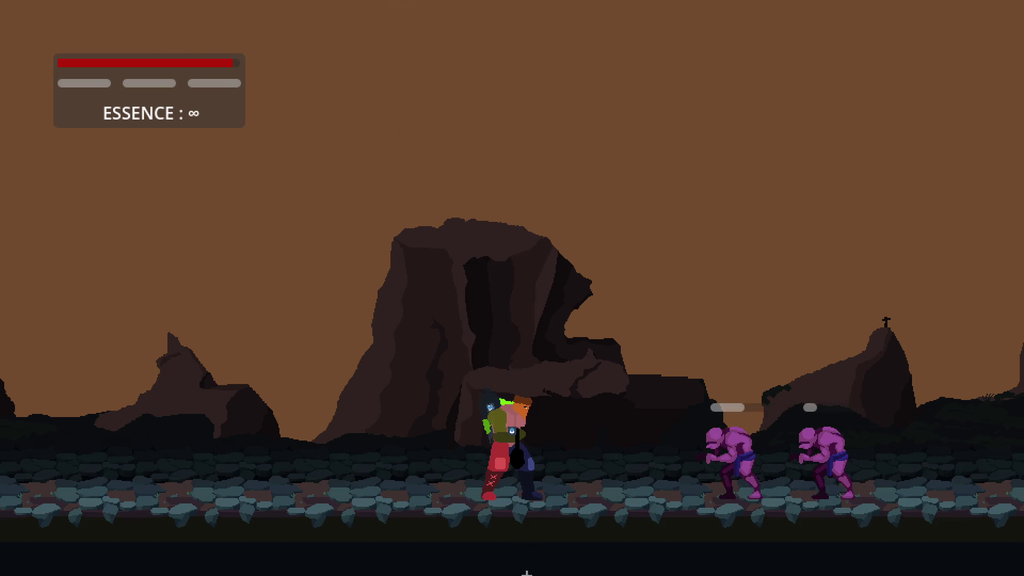
pyautogui.press('space')
pyautogui.press('s')
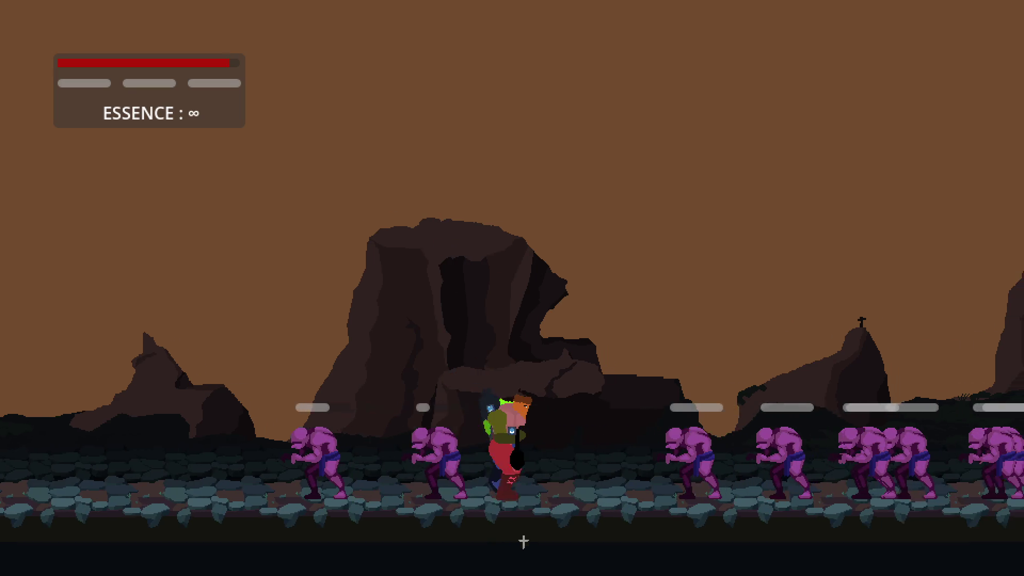
pyautogui.press('space')
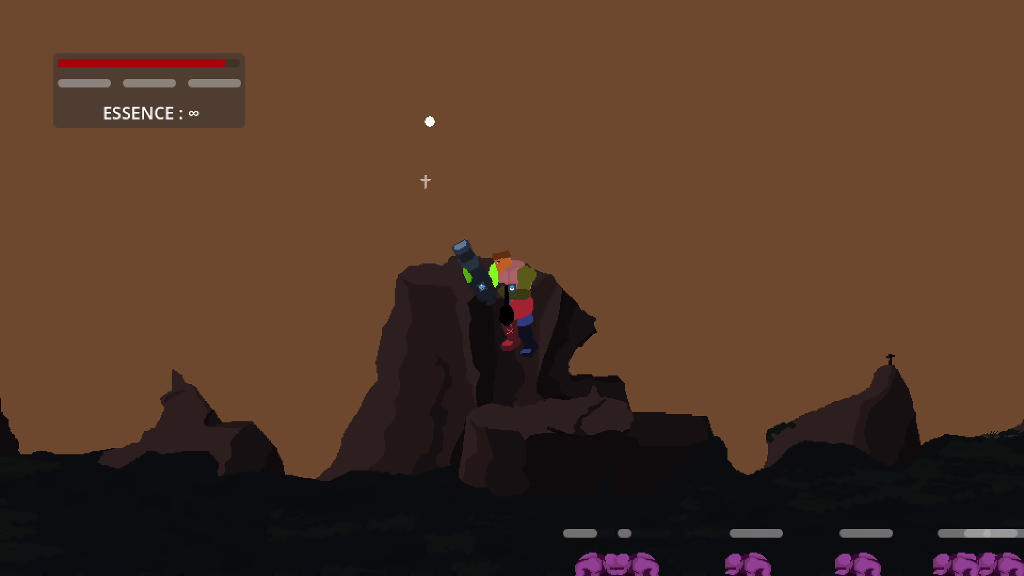
pyautogui.press('s')
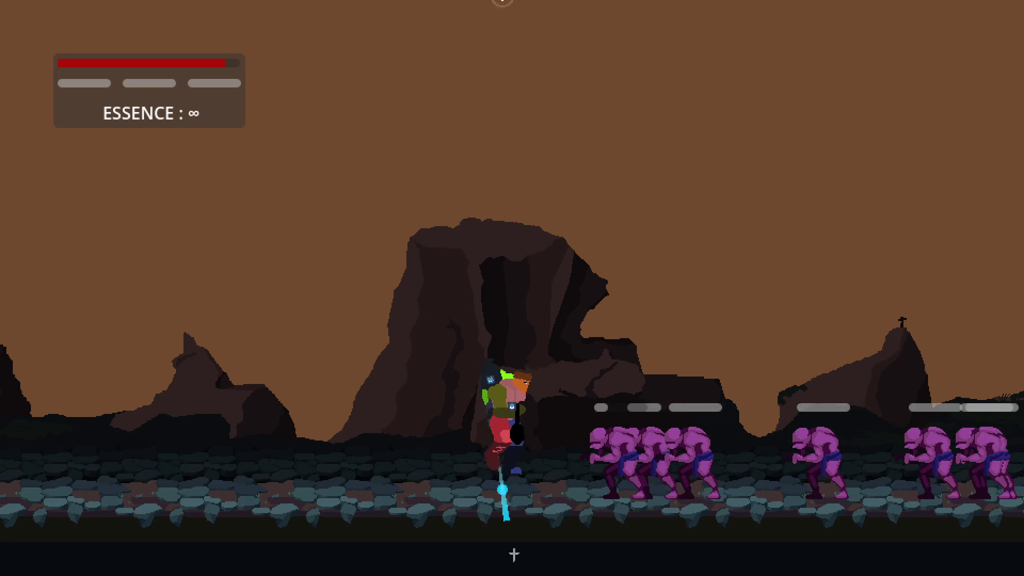
pyautogui.press('space')
pyautogui.press('a')
pyautogui.press('s')
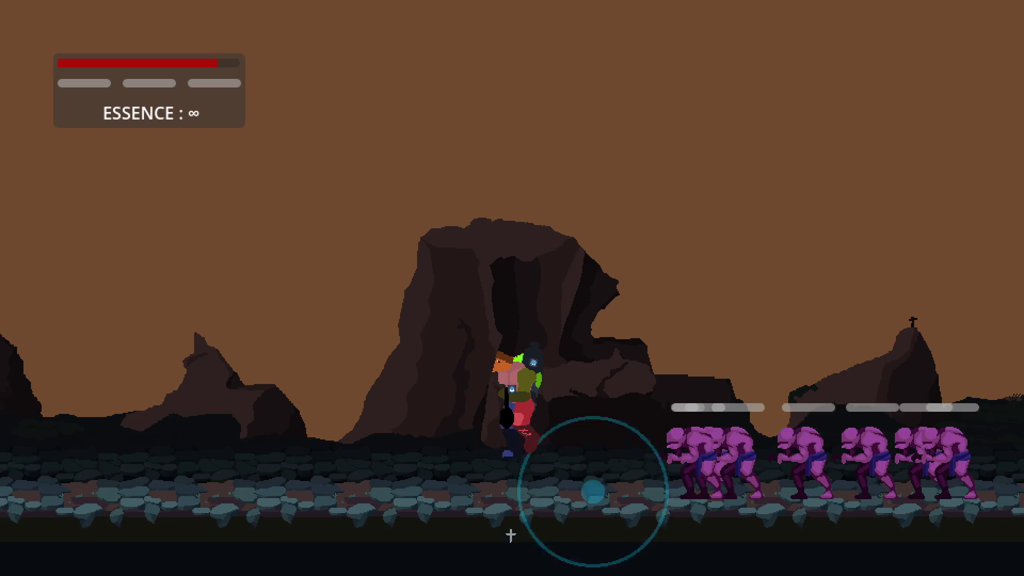
pyautogui.press('space')
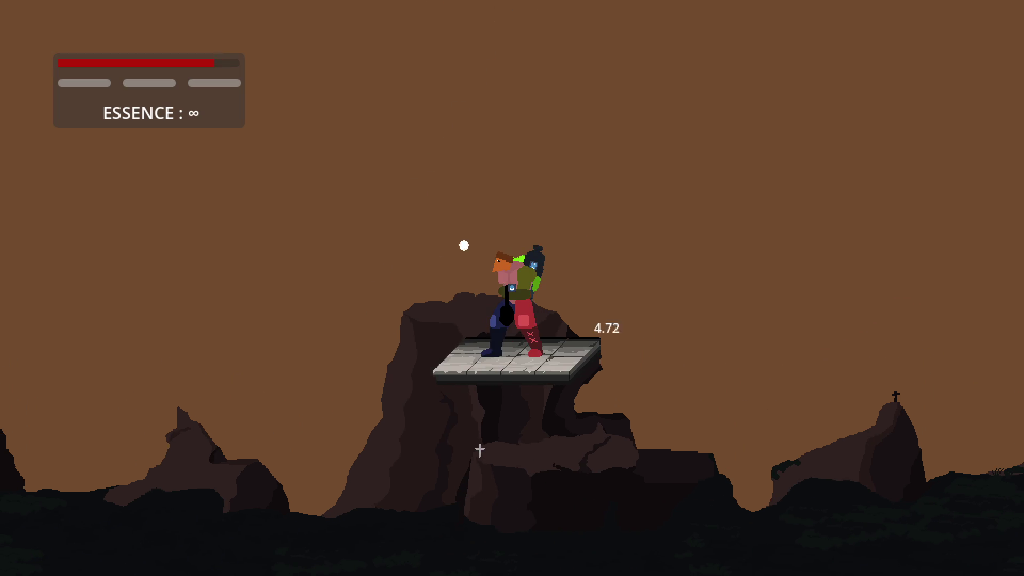
pyautogui.press('d')
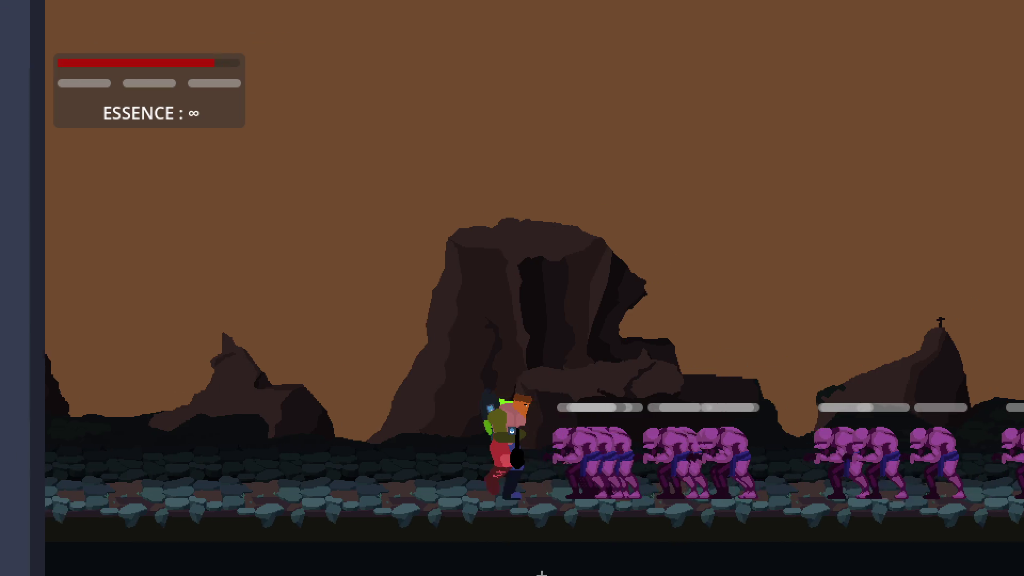
pyautogui.press('space')
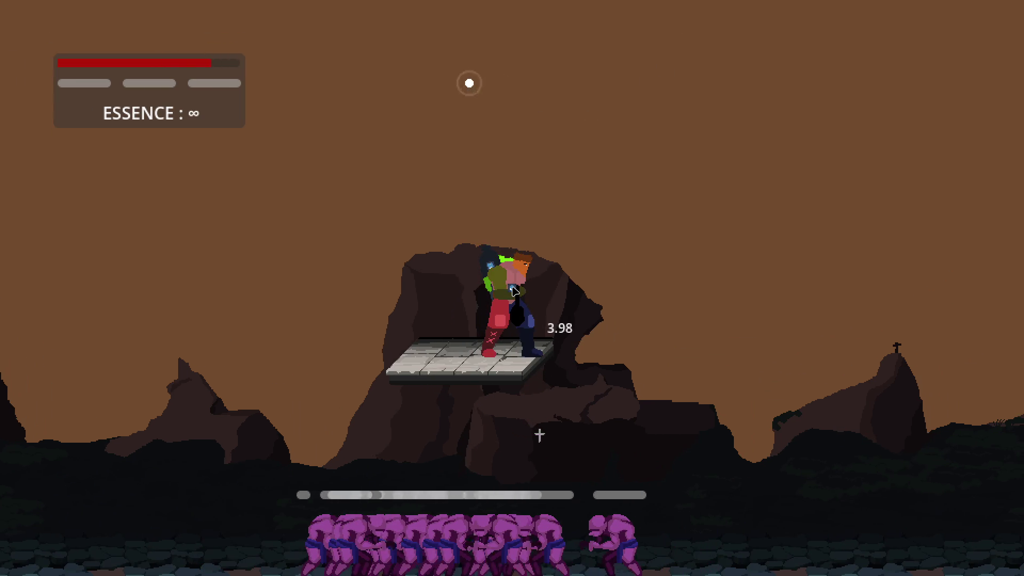
# Stop the game with F8 and add a blank line after the shard instantiate line 63.
pyautogui.press('F8')
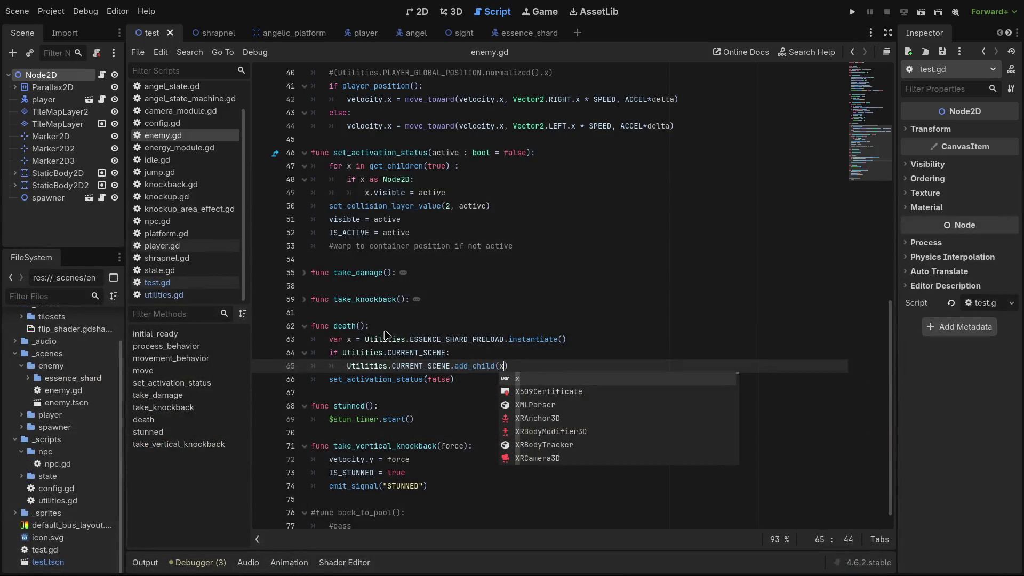
pyautogui.click(589, 341)
pyautogui.press('Return')
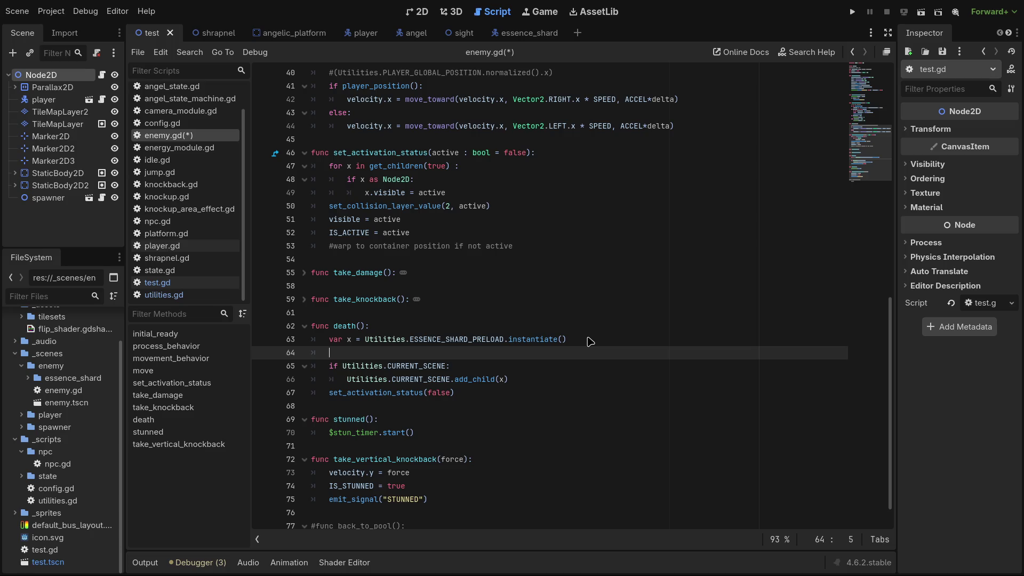
# On line 64 write 'x.global_position = global_position', then save and run with F5.
pyautogui.write('x.glo')
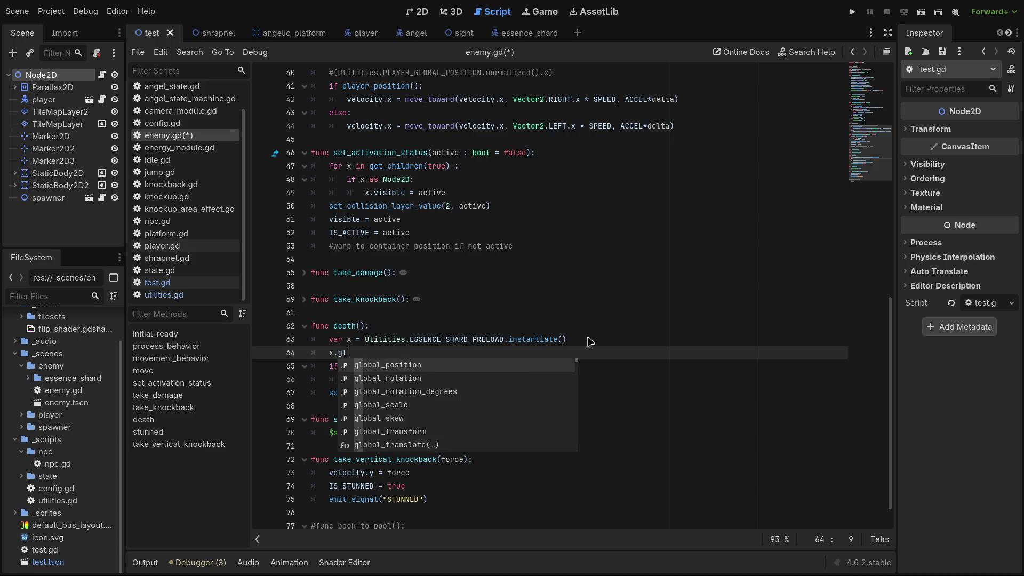
pyautogui.press('Escape')
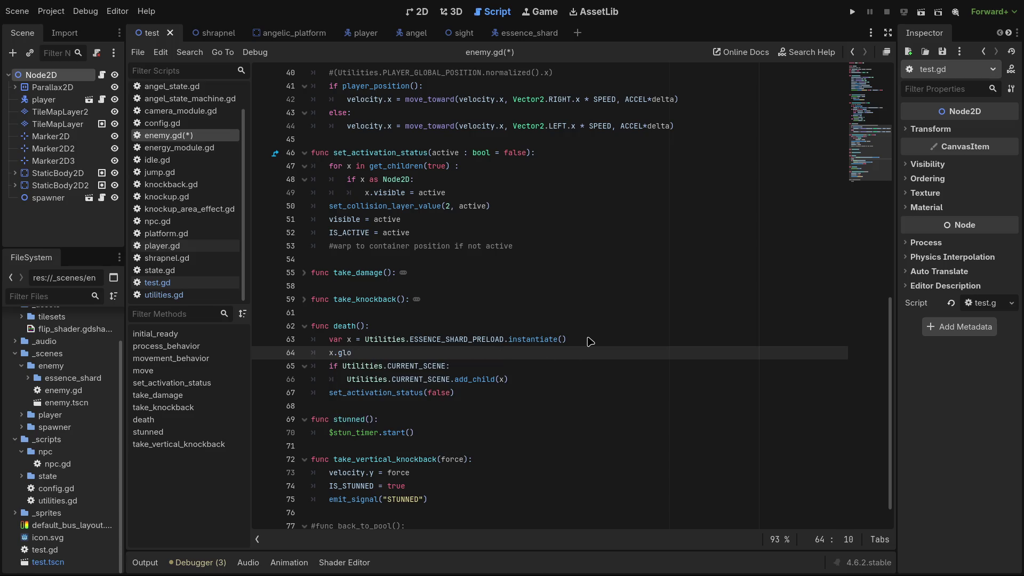
pyautogui.write('bal_')
pyautogui.write('position')
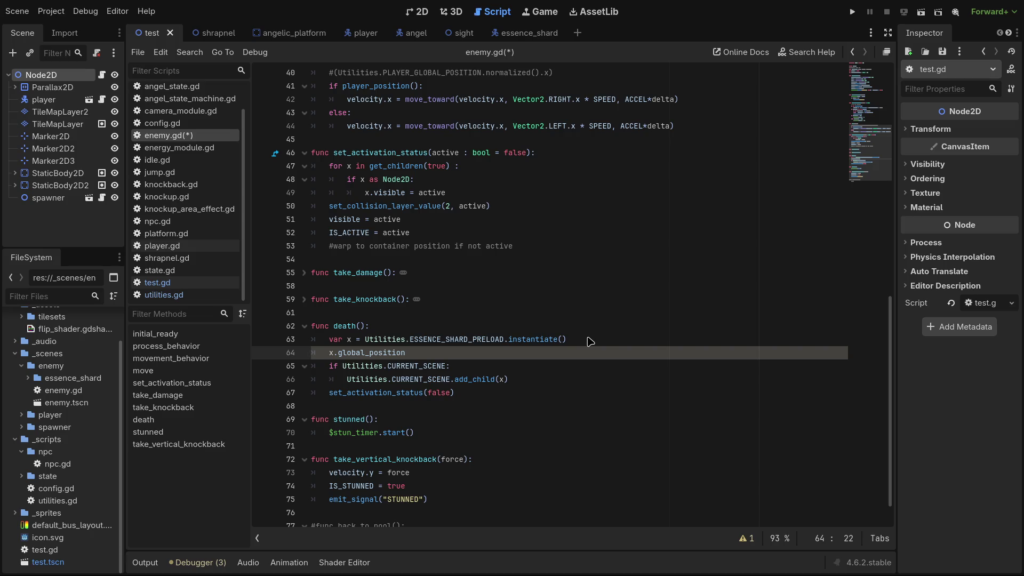
pyautogui.write(' = global_position')
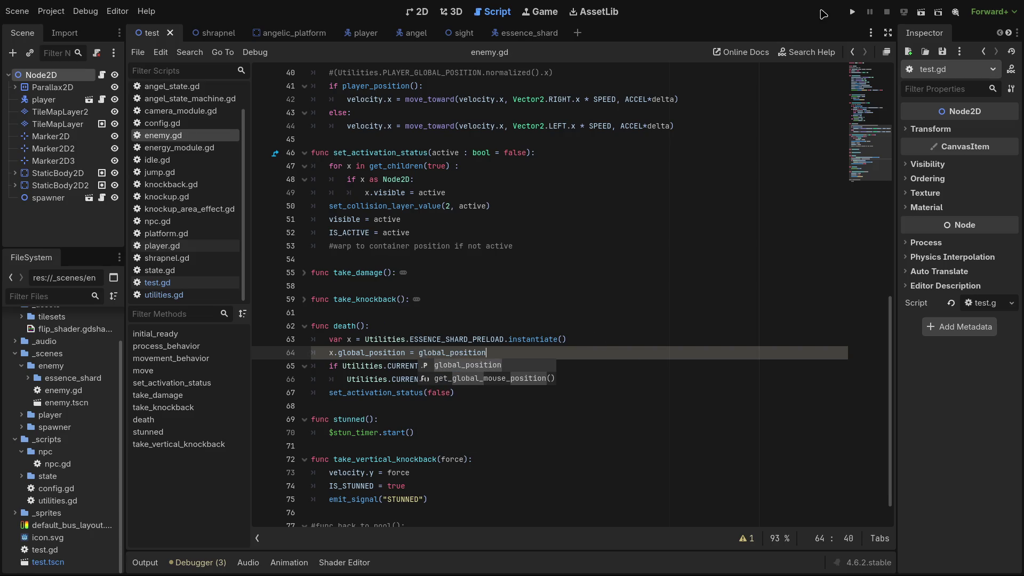
pyautogui.press('F5')
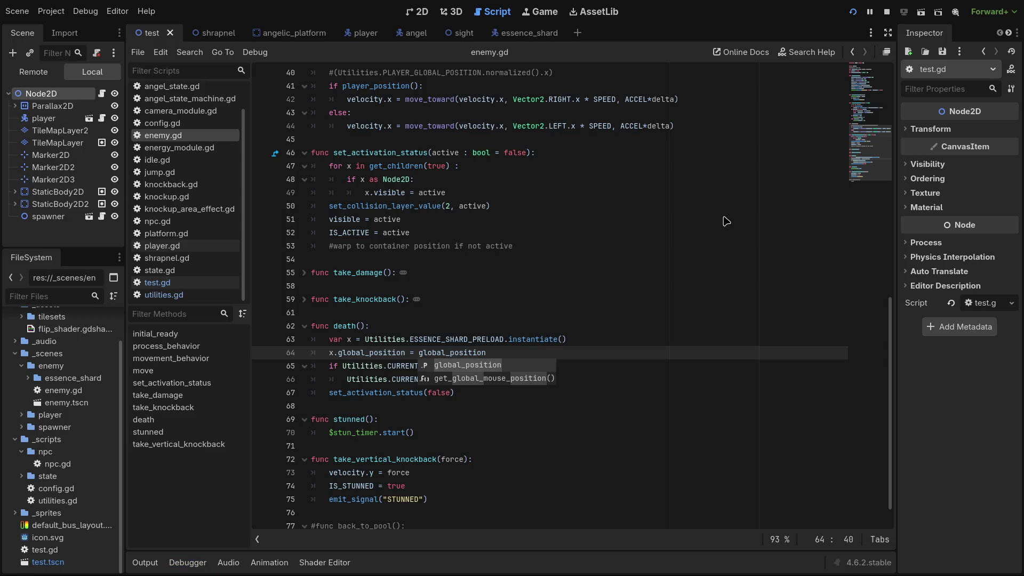
# Move the player left and right among the enemies, then stop the game with F8.
pyautogui.press('d')
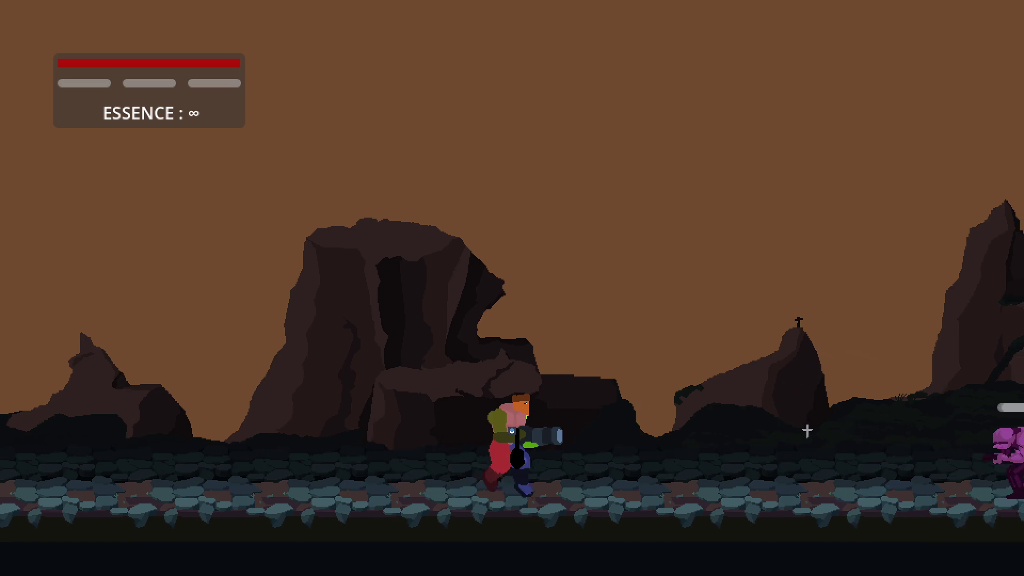
pyautogui.press('a')
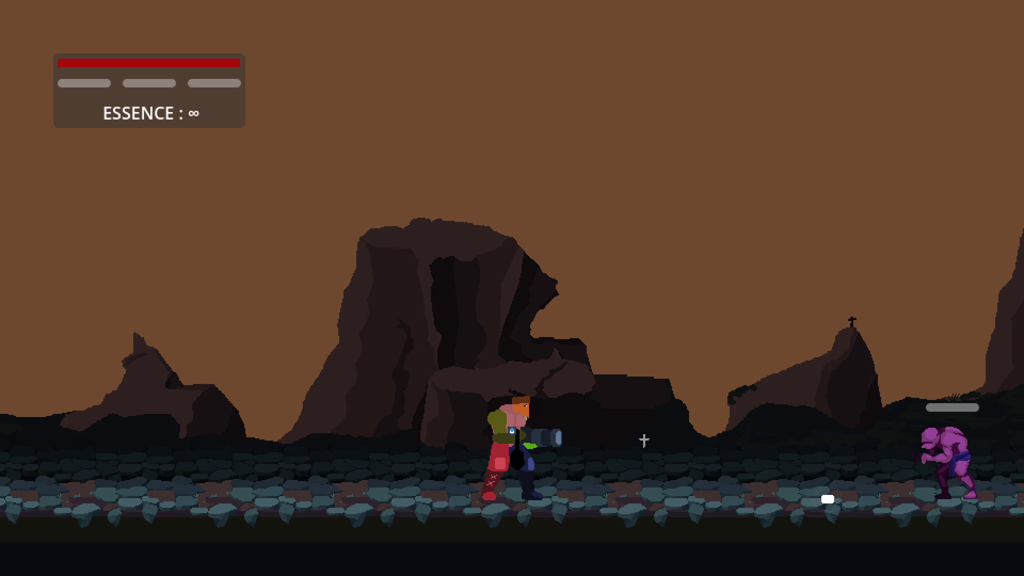
pyautogui.press('d')
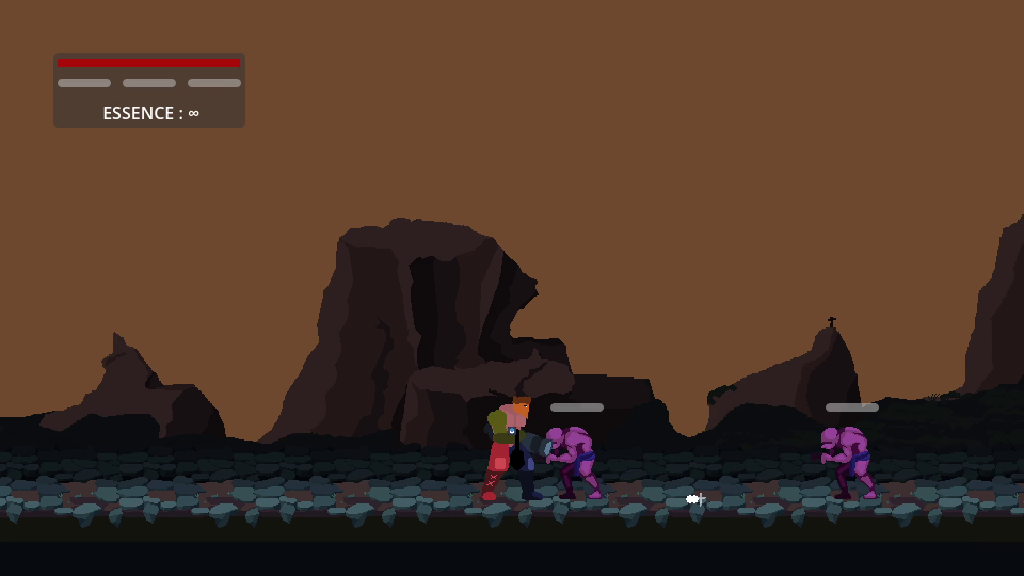
pyautogui.press('d')
pyautogui.press('a')
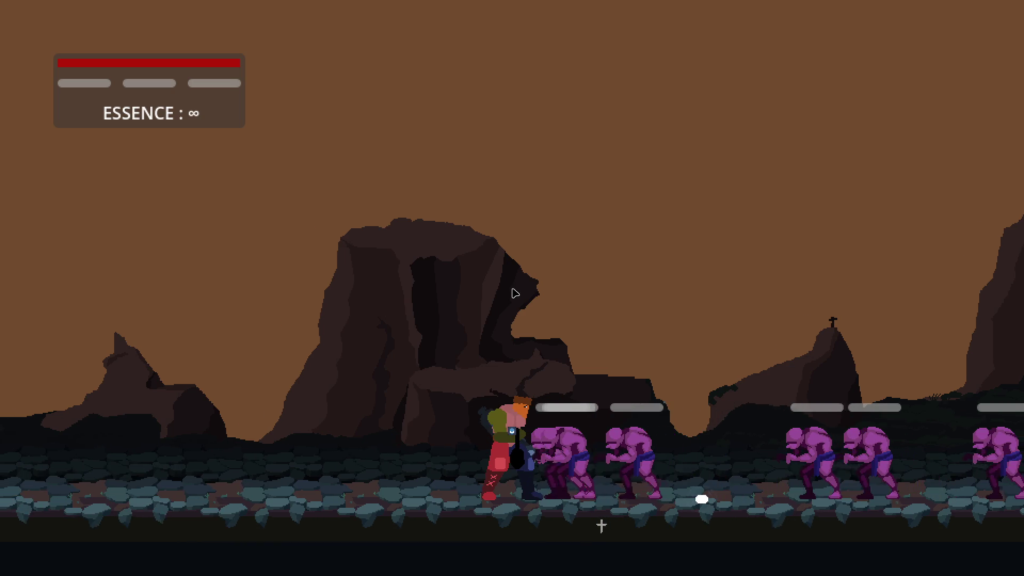
pyautogui.press('F8')
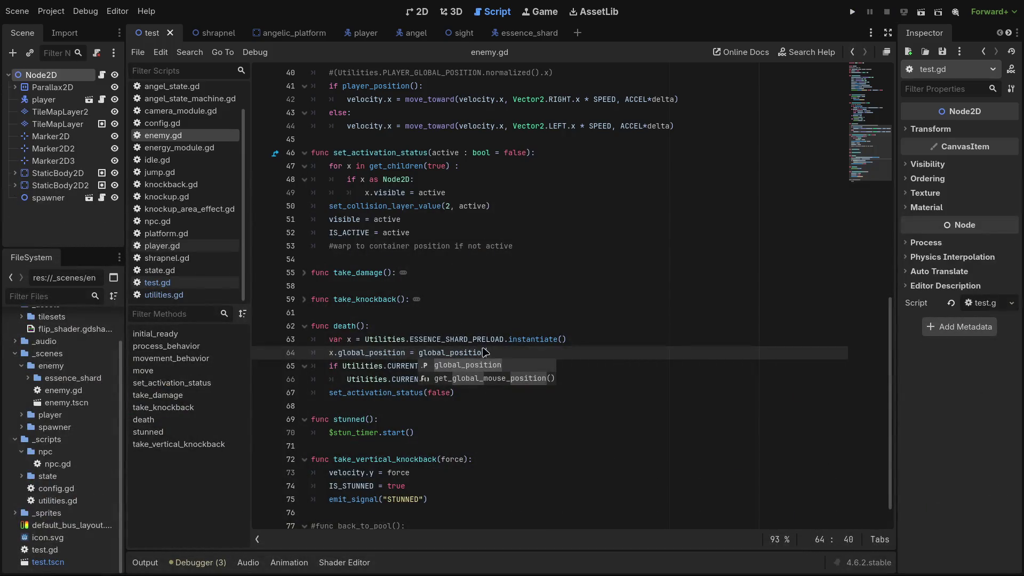
# Append '+ Vector2(0, -64)' to the global_position assignment on line 64 and save.
pyautogui.press('Escape')
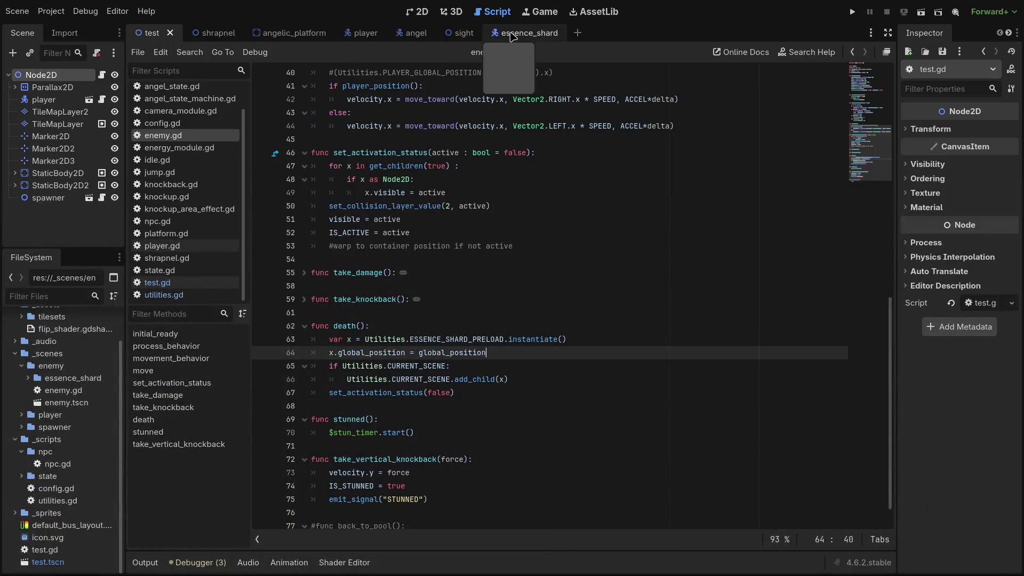
pyautogui.press('Return')
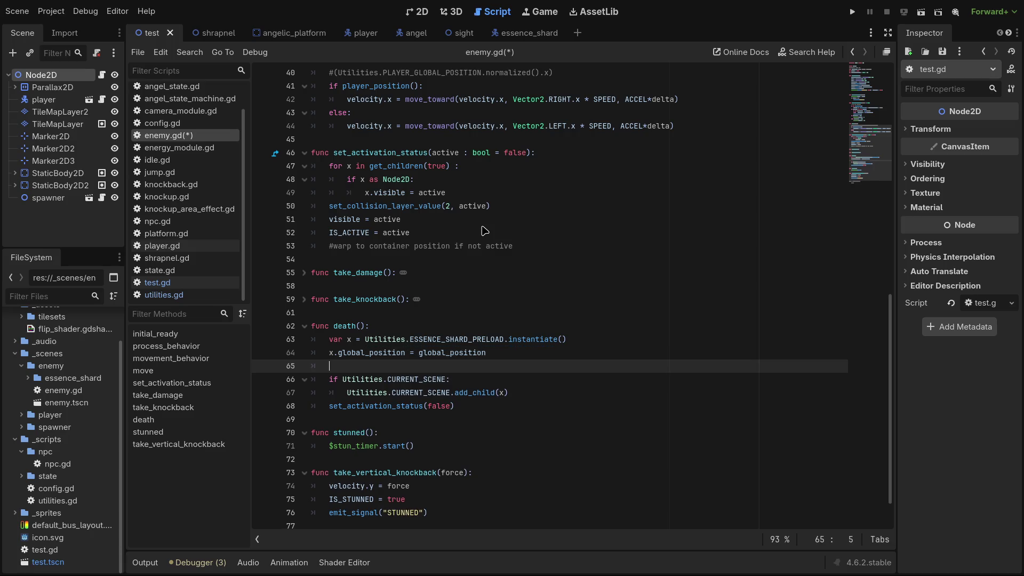
pyautogui.write('x.')
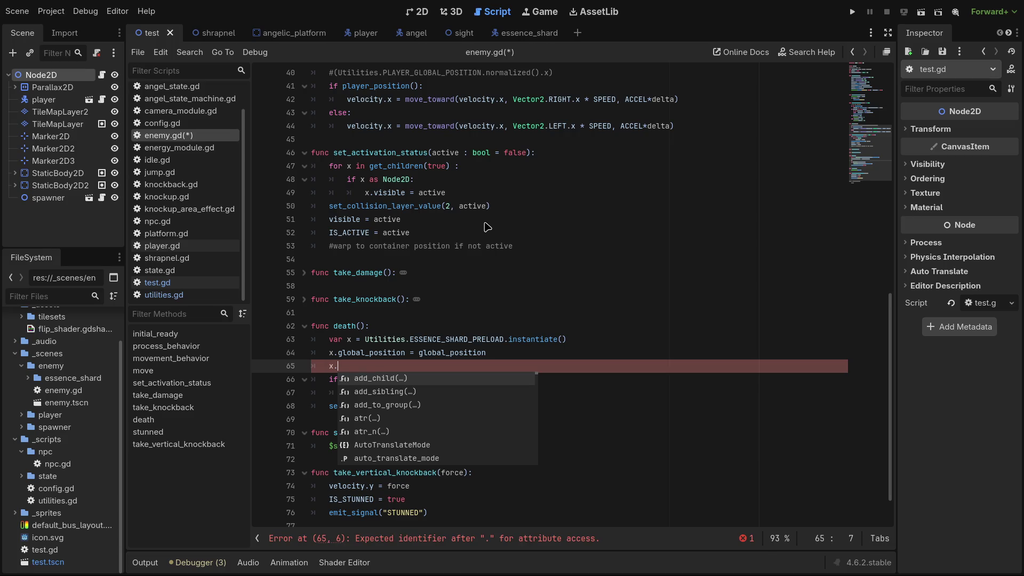
pyautogui.click(446, 353)
pyautogui.click(495, 353)
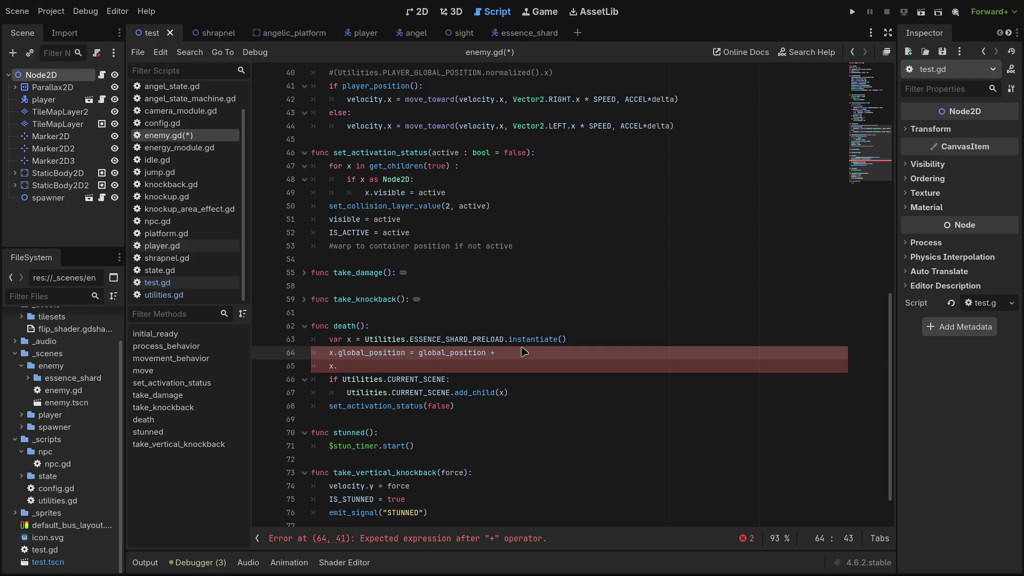
pyautogui.write('Vector2')
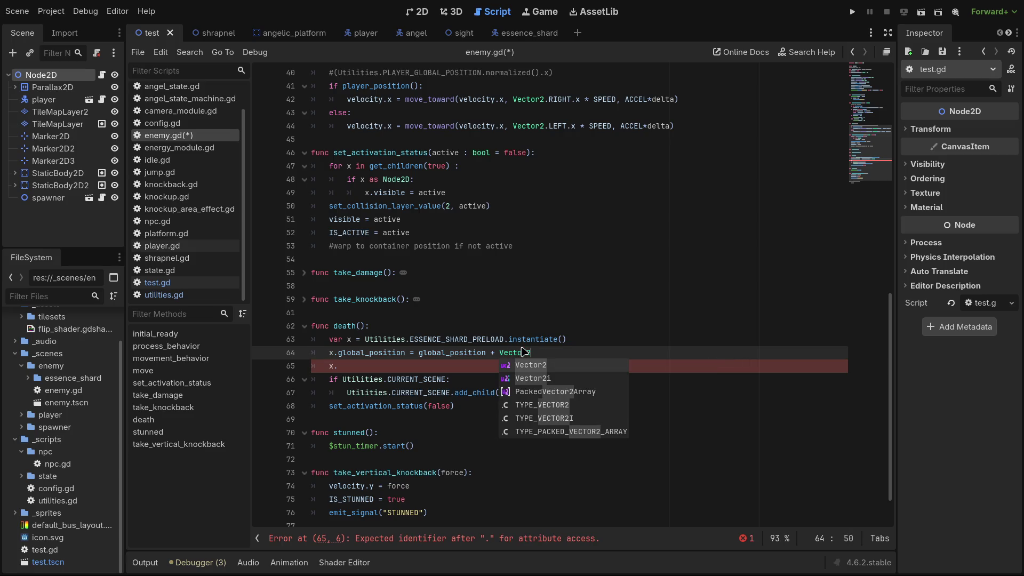
pyautogui.write('(0, -64')
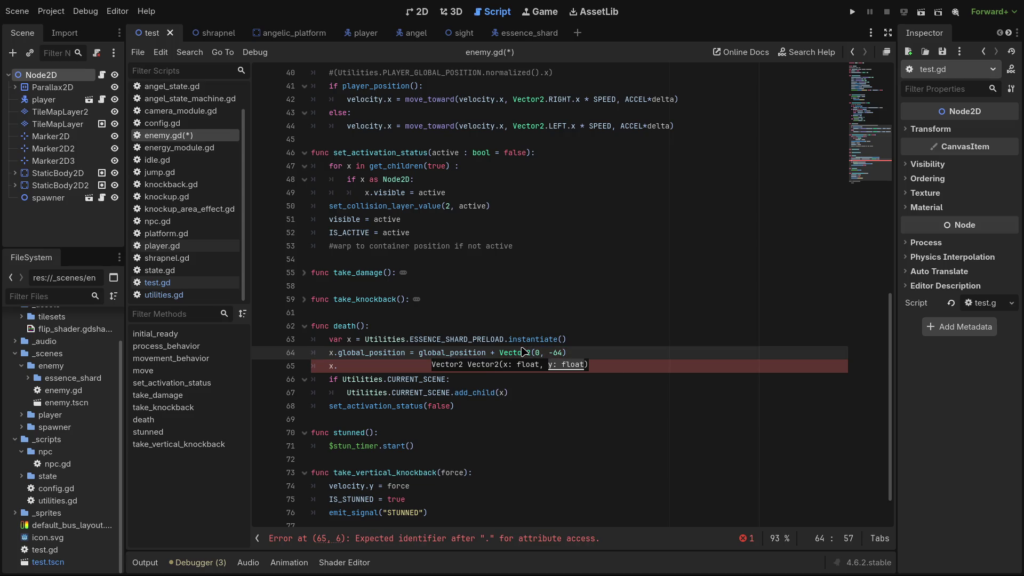
pyautogui.hotkey('ctrl', 's')
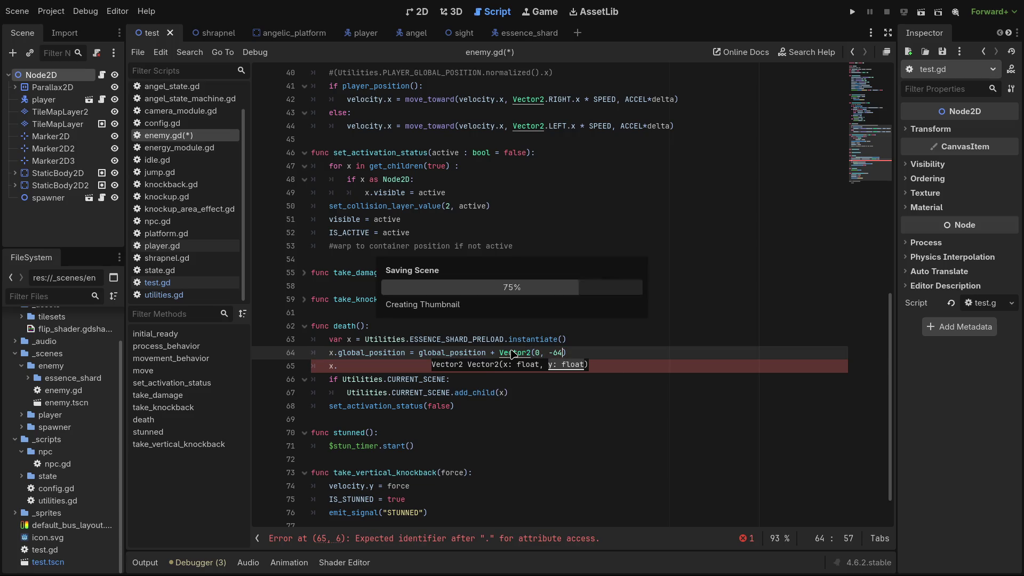
# Delete the leftover stray 'x.' on line 65.
pyautogui.click(628, 393)
pyautogui.click(367, 369)
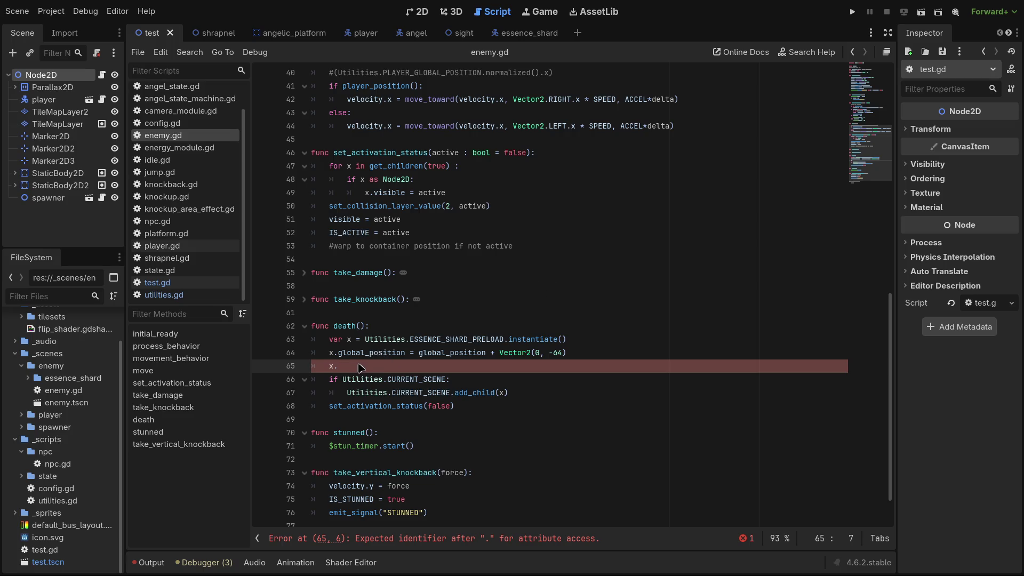
pyautogui.moveTo(360, 368); pyautogui.dragTo(314, 368)
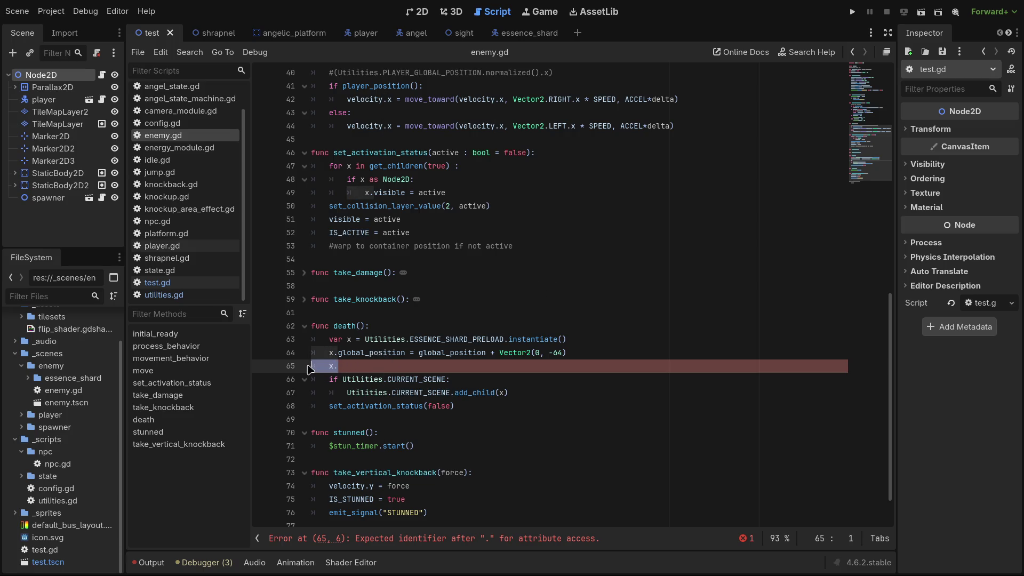
pyautogui.press('BackSpace')
pyautogui.press('BackSpace')
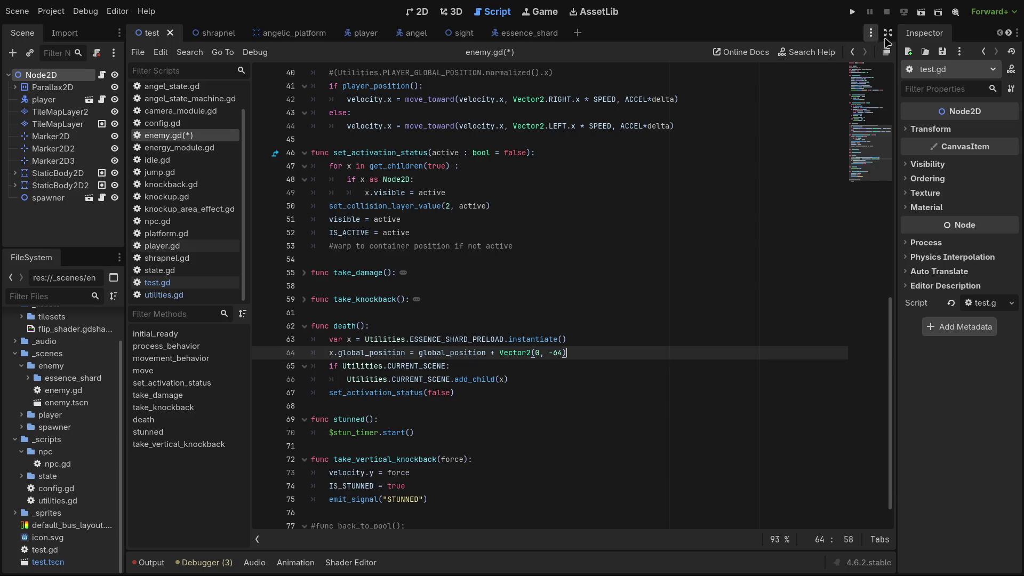
# Run the current scene and shoot the purple enemies while walking left and right.
pyautogui.click(921, 16)
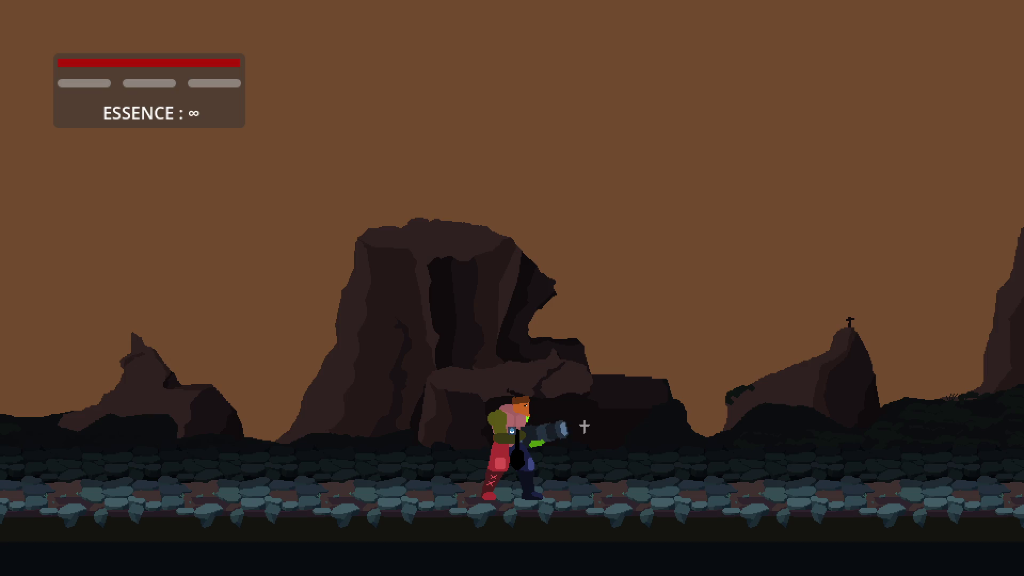
pyautogui.click(584, 426)
pyautogui.press('d')
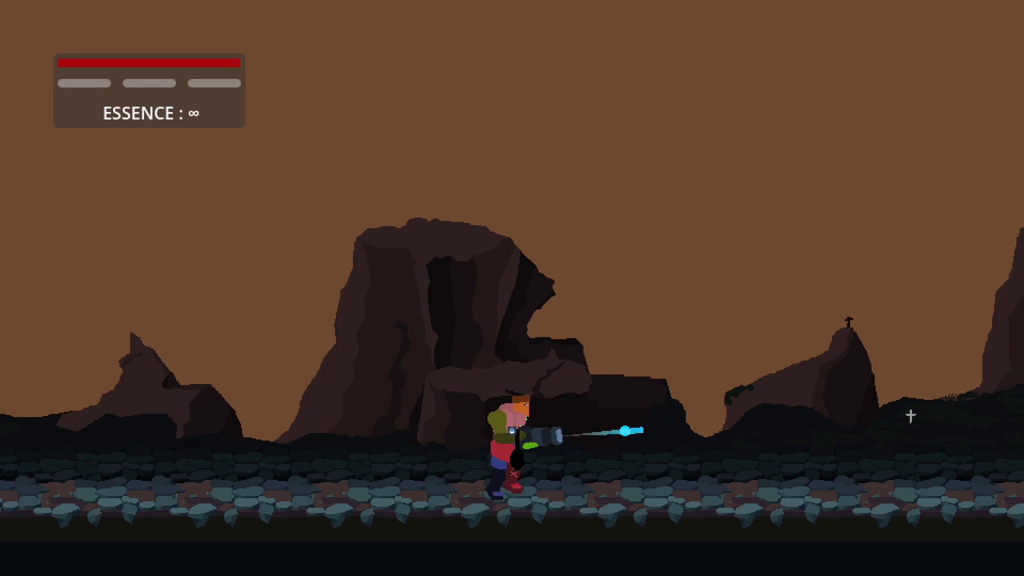
pyautogui.press('a')
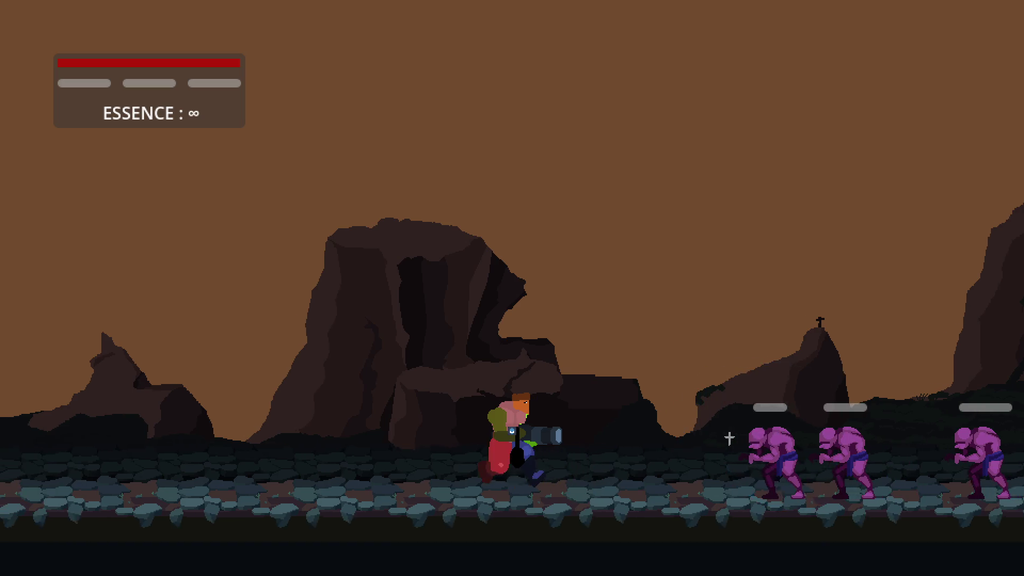
pyautogui.click(731, 437)
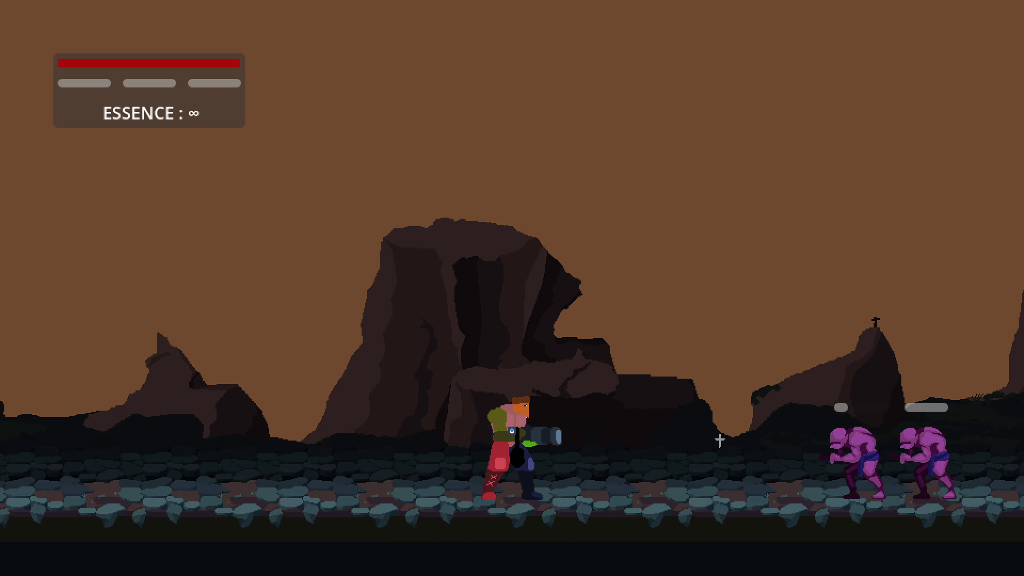
pyautogui.click(716, 439)
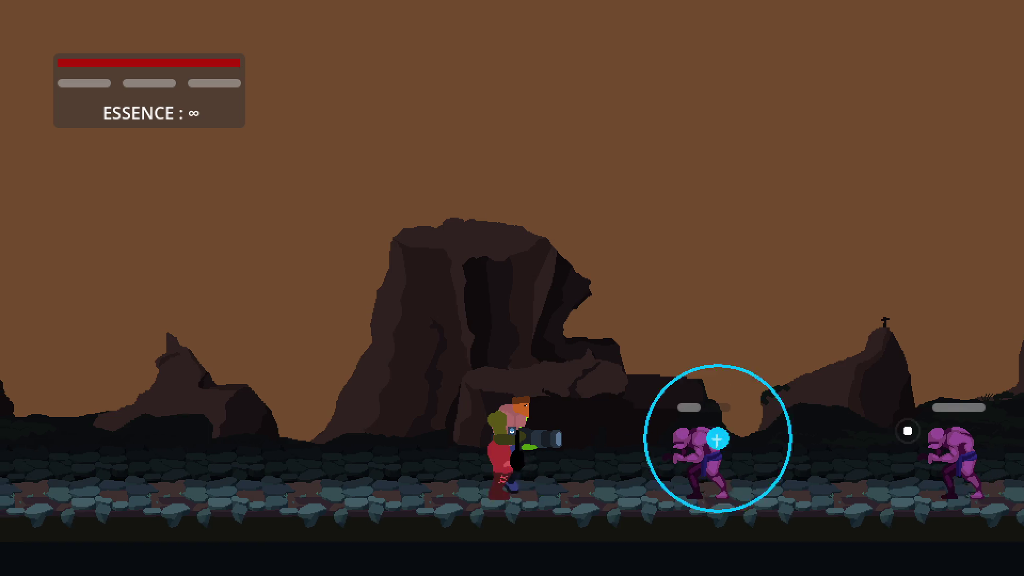
pyautogui.press('a')
pyautogui.click(716, 440)
pyautogui.press('d')
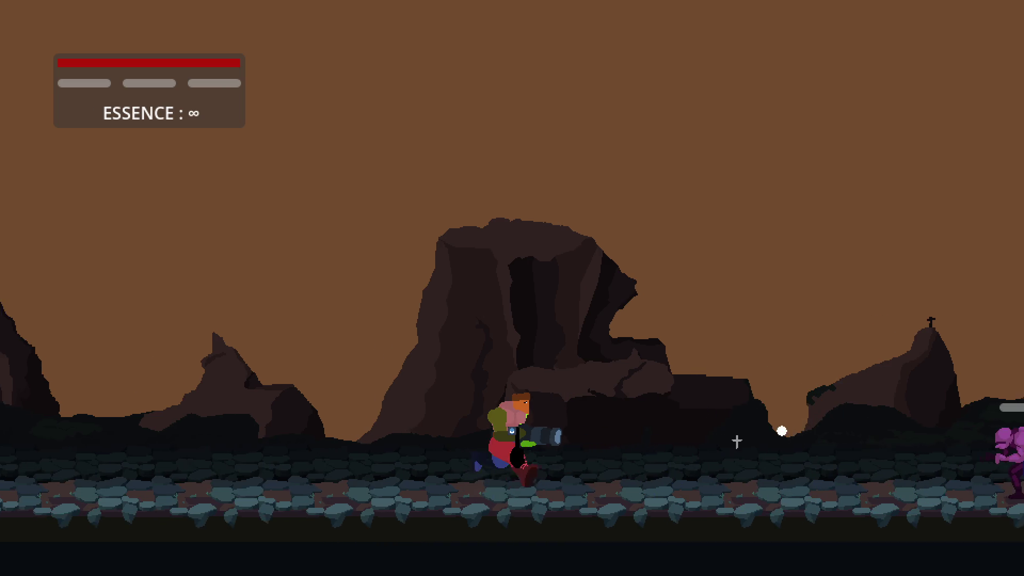
pyautogui.click(709, 455)
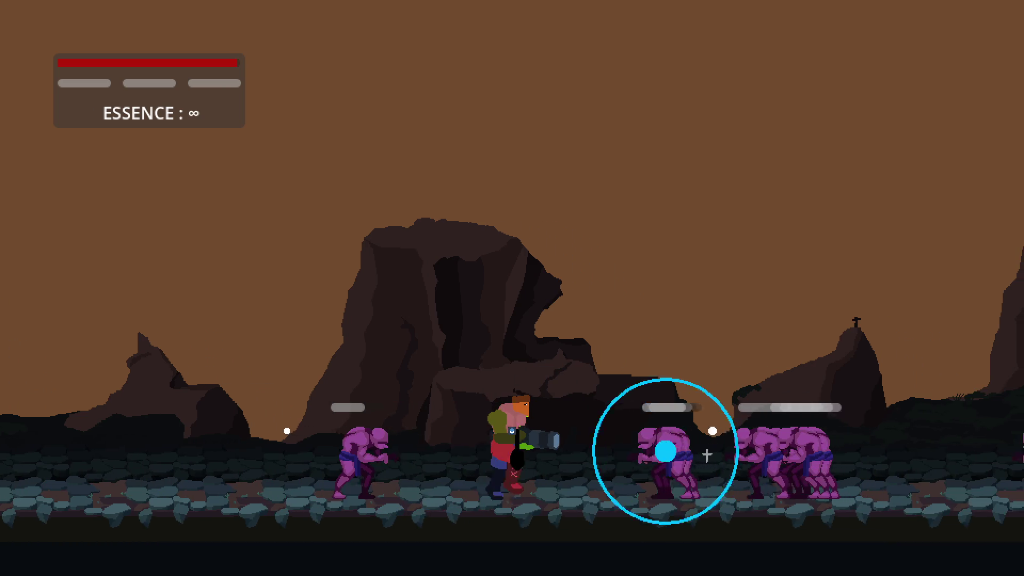
# Jump onto the rock and blast the bunched enemies, watching for dropped shards.
pyautogui.press('space')
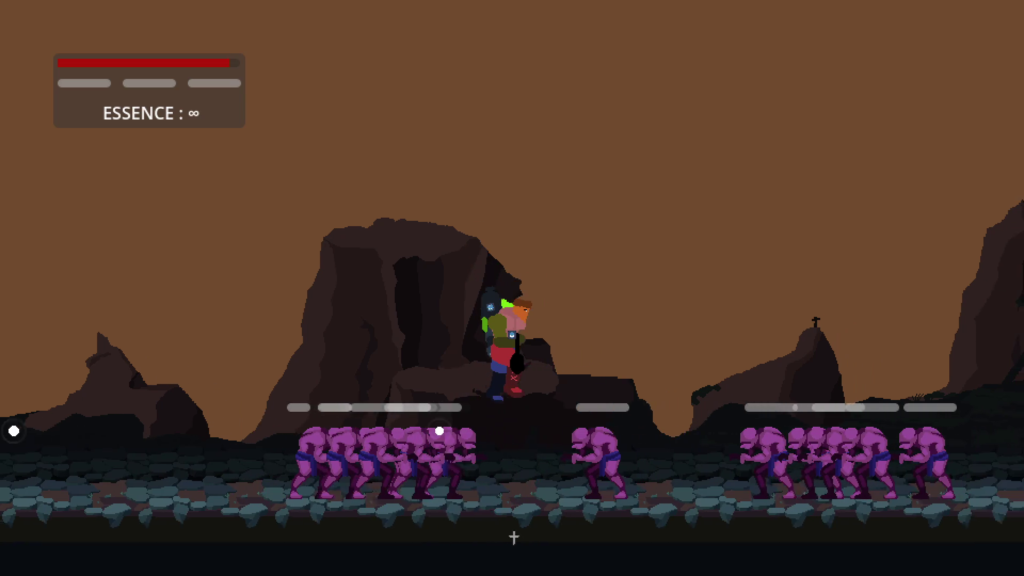
pyautogui.press('a')
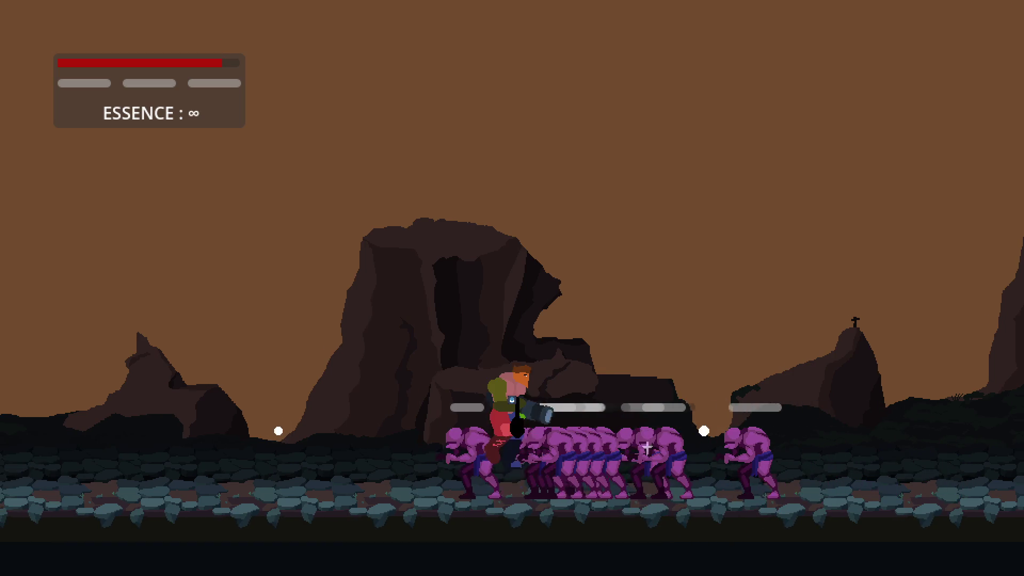
pyautogui.click(521, 521)
pyautogui.press('space')
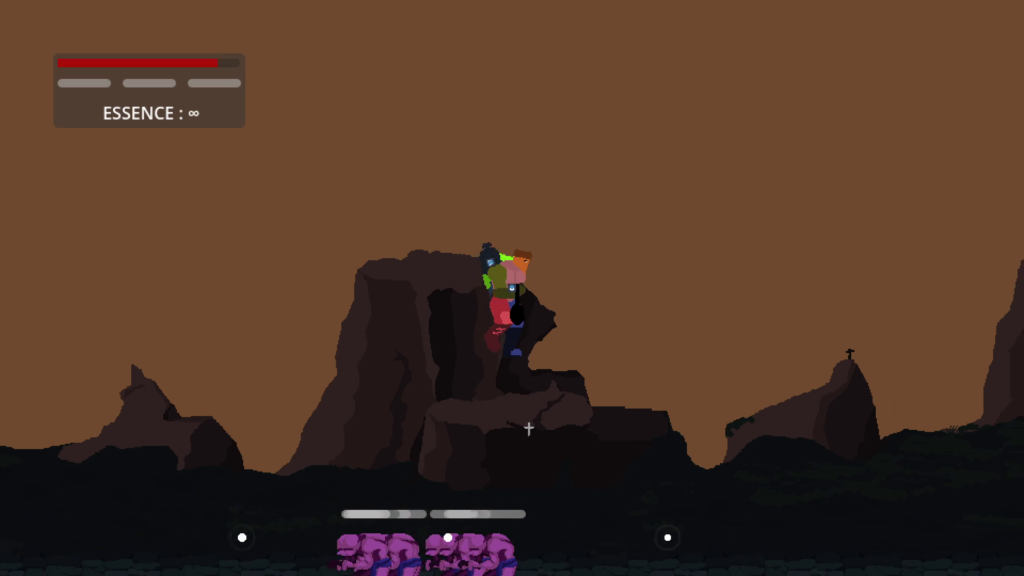
pyautogui.press('a')
pyautogui.click(715, 434)
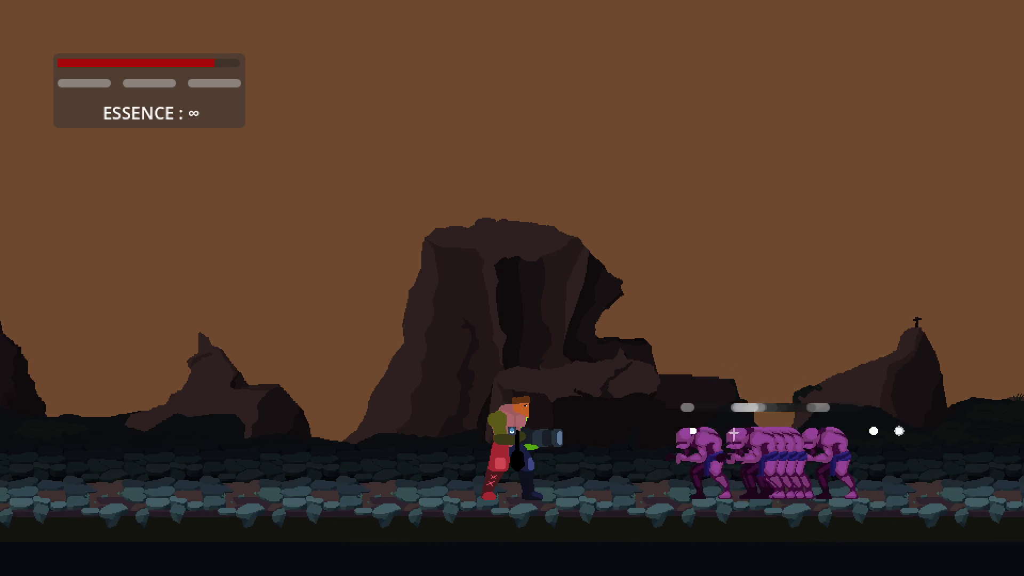
pyautogui.press('d')
pyautogui.press('space')
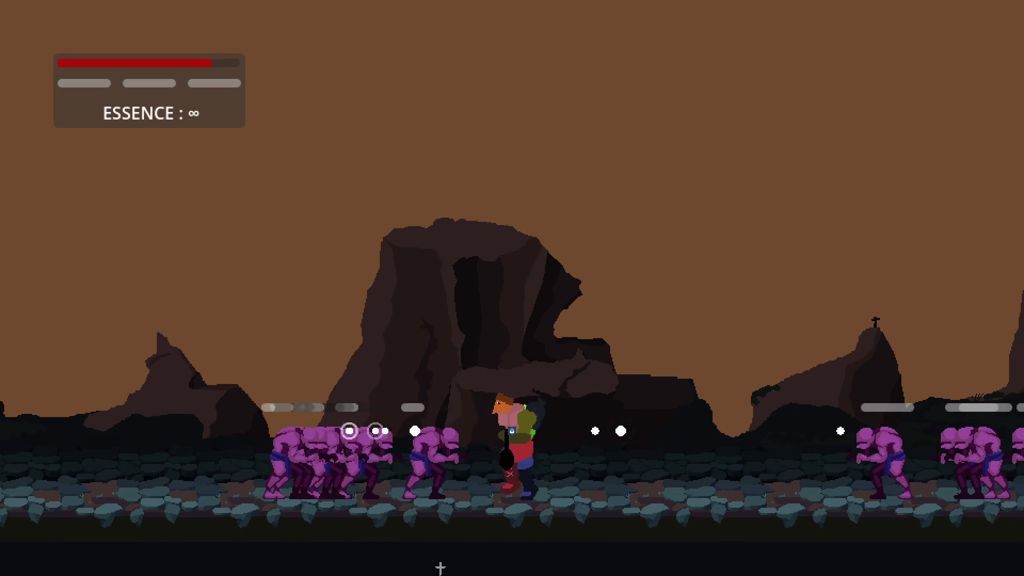